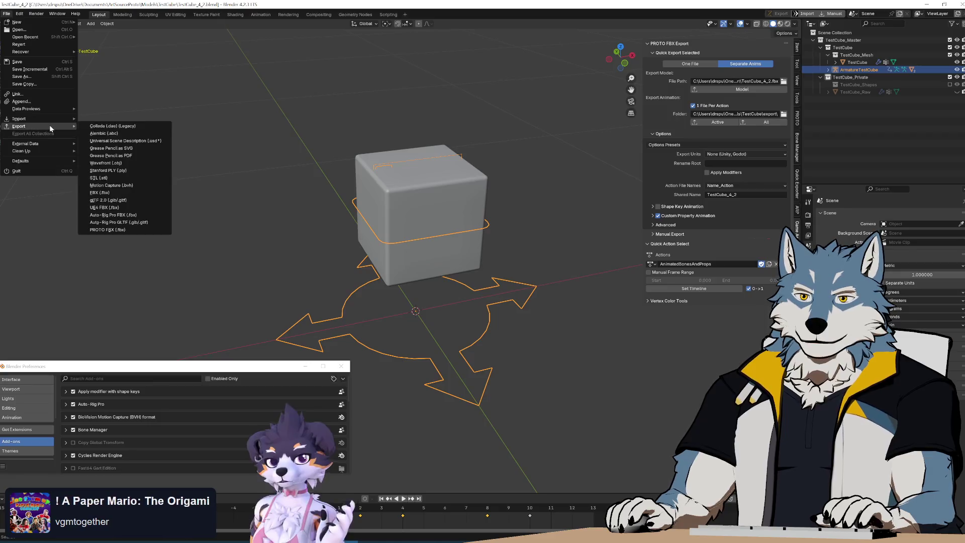
Export the cube as TestCube_4_2_AnimatedBonesAndProps_DefaultExporter.fbx with Apply Scalings set to All Local
left_click(139, 192)
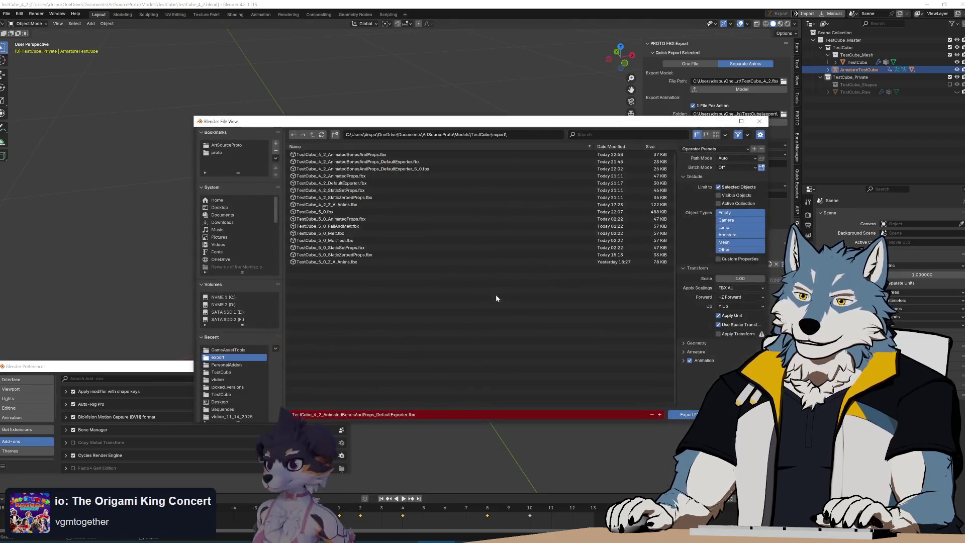
left_click(748, 289)
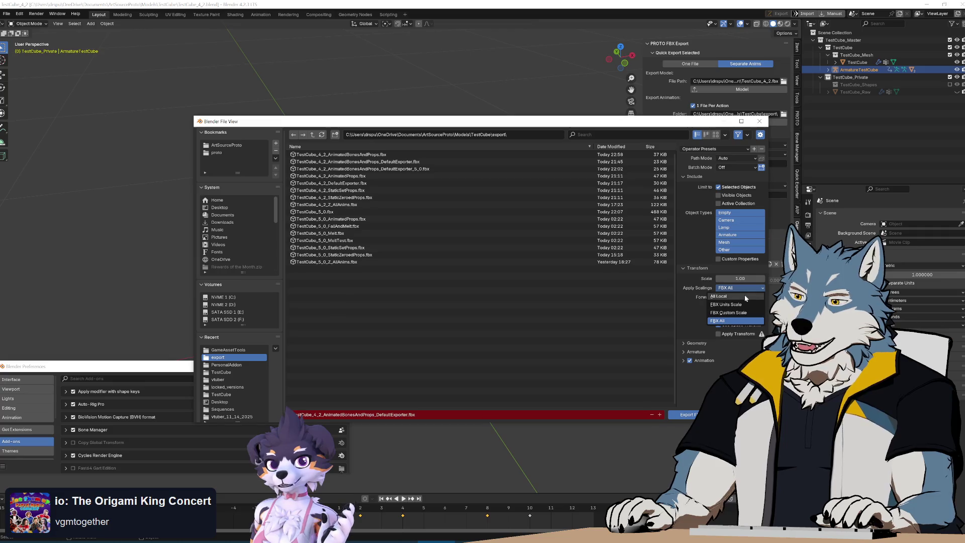
left_click(742, 266)
left_click_drag(550, 121, 423, 81)
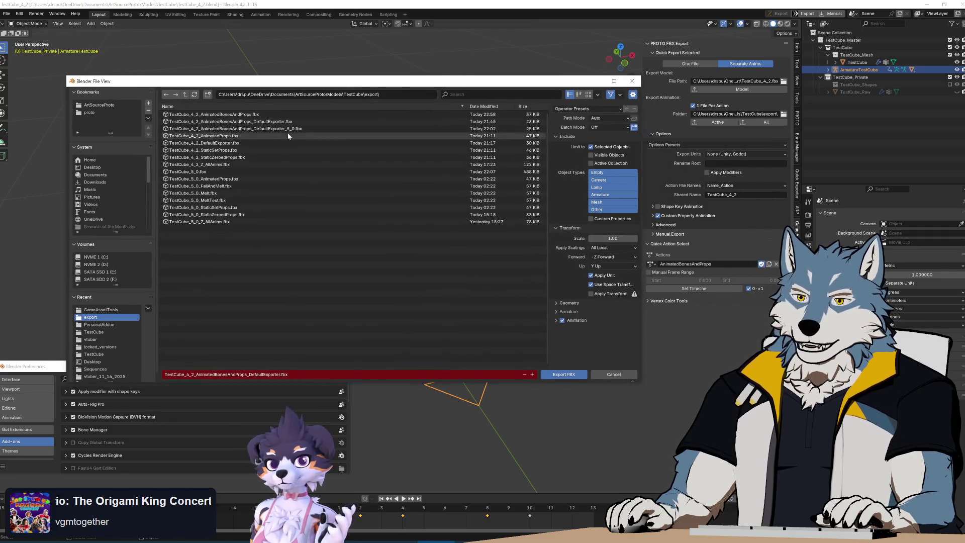
left_click(288, 123)
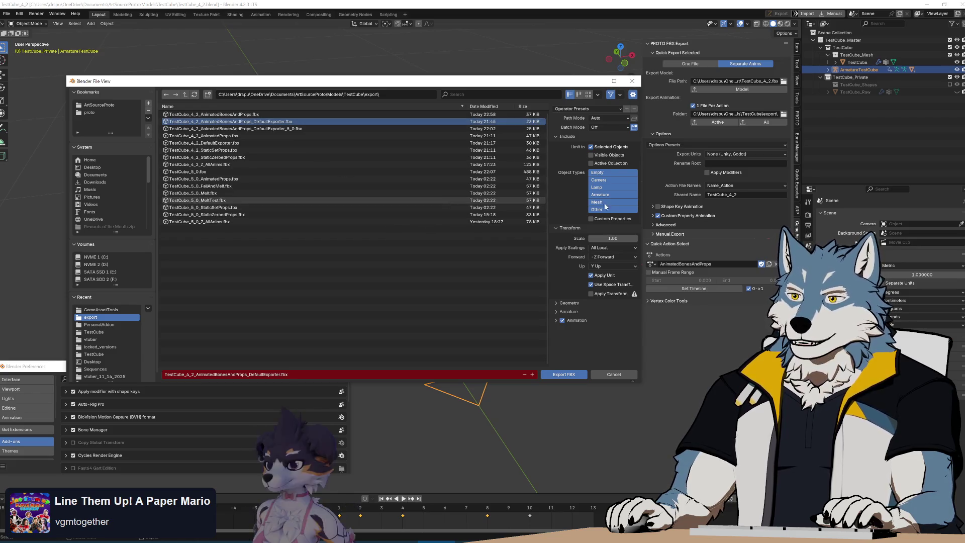
left_click(570, 375)
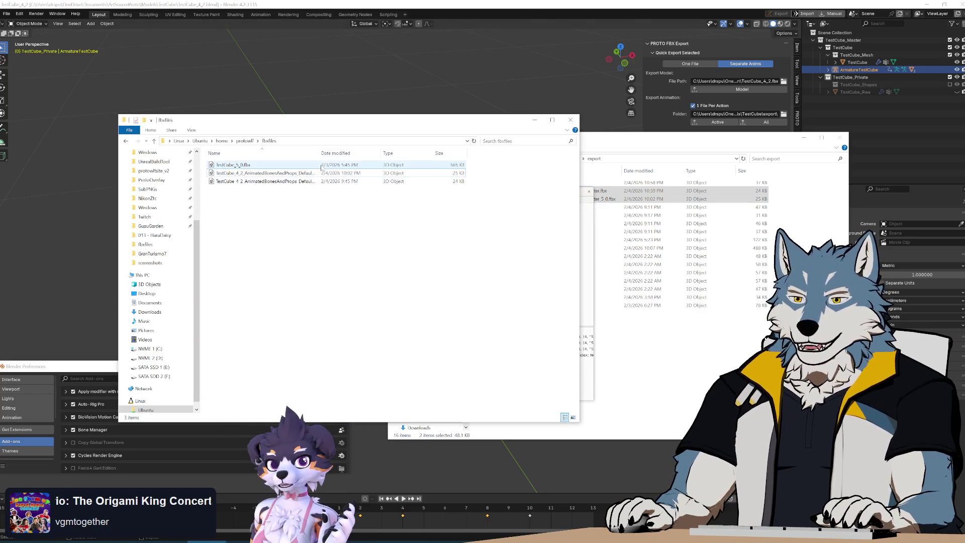
Permanently delete the two old AnimatedBonesAndProps FBX files from the fbxfiles folder
left_click_drag(319, 154, 360, 156)
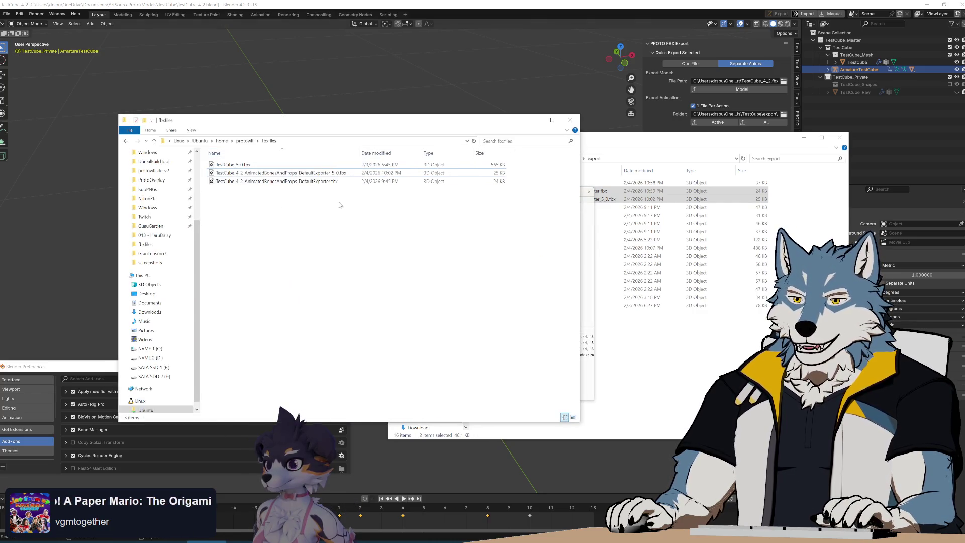
left_click(302, 173)
left_click(319, 182, "shift")
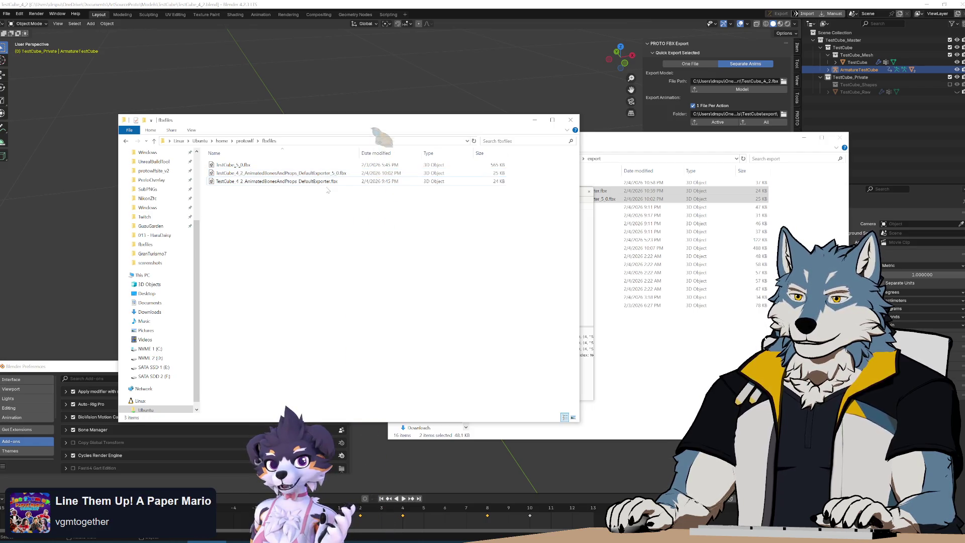
key("Delete")
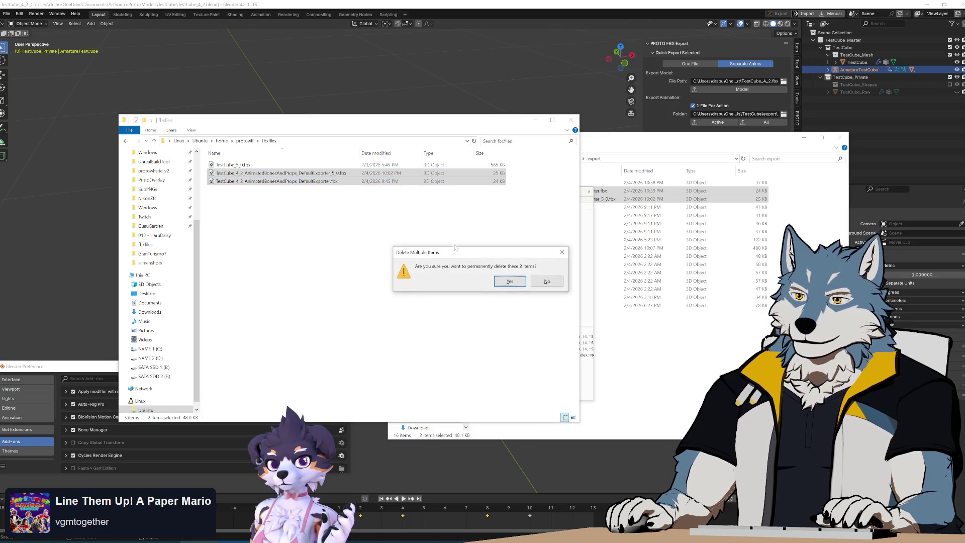
left_click(516, 280)
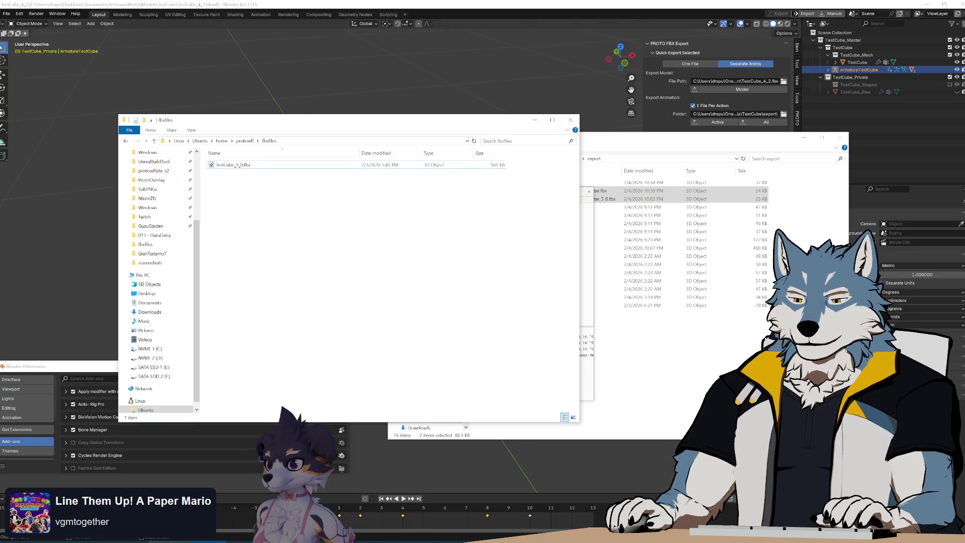
Copy the new DefaultExporter FBX from export into fbxfiles and return to Blender
left_click(578, 191)
mouse_move(578, 191)
left_mouse_down()
mouse_move(402, 194)
mouse_move(241, 181)
mouse_move(272, 206)
left_mouse_up()
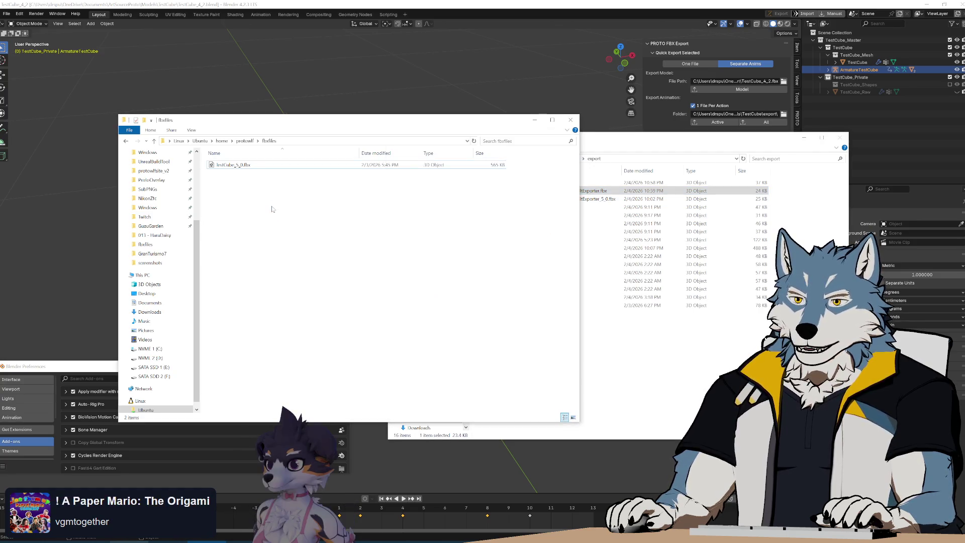
left_click(491, 226)
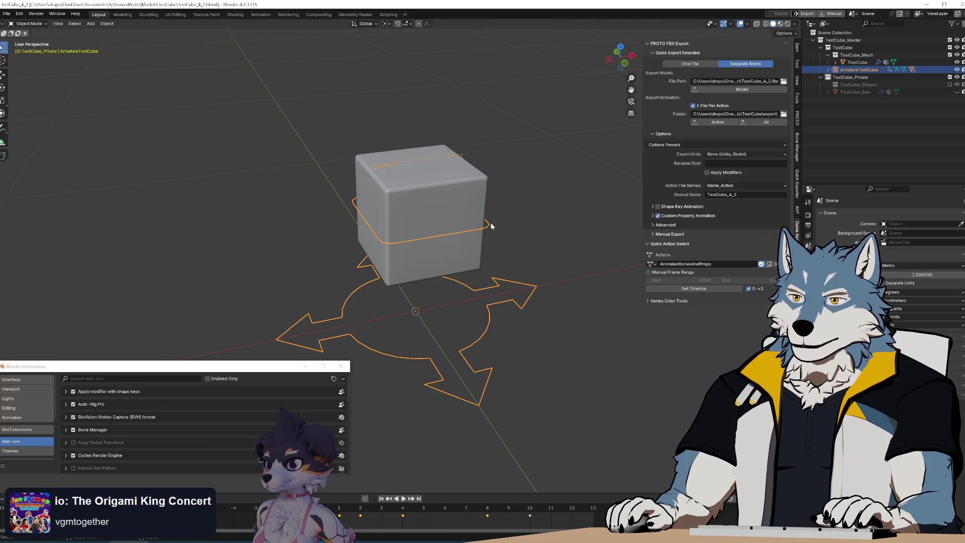
Quick-export the cube's animation with PROTO FBX and switch to the Explorer export folder
key("space")
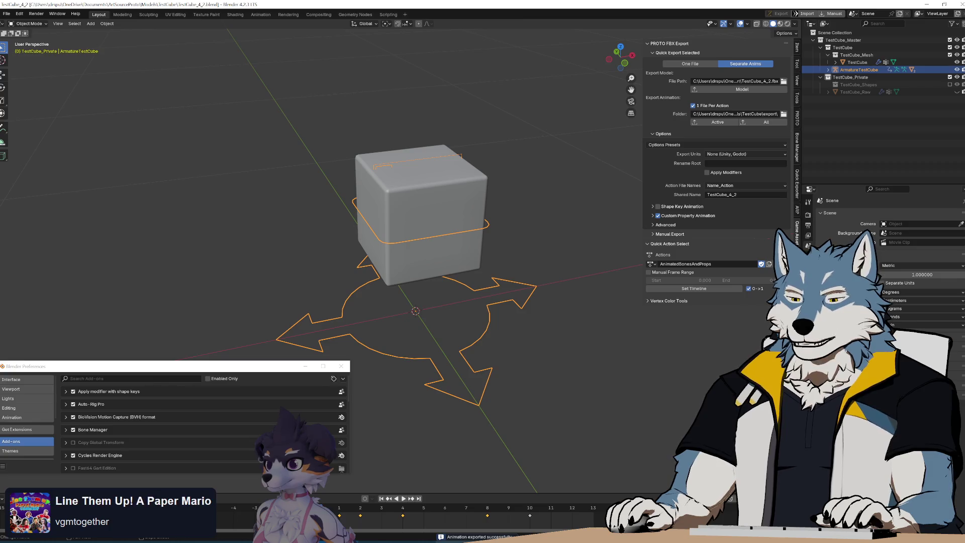
key("alt+Tab")
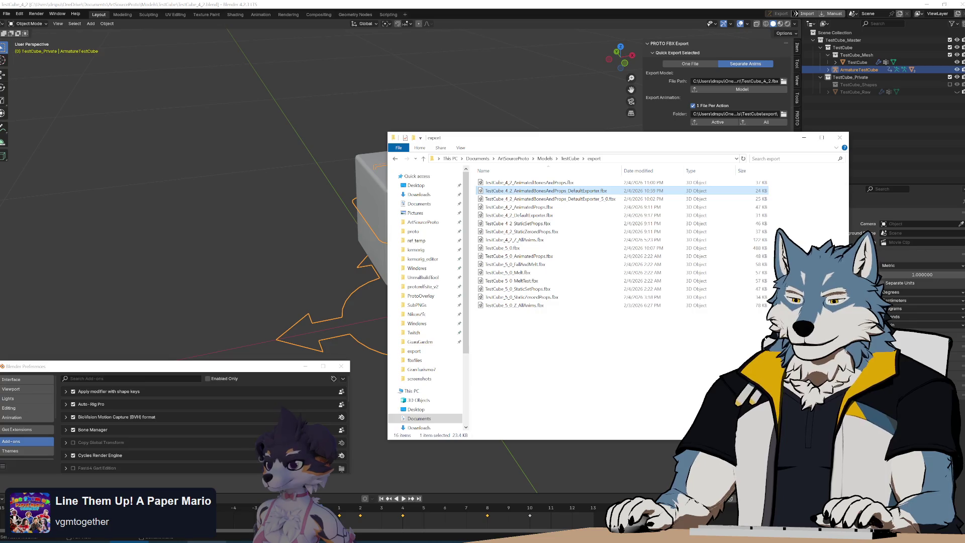
Copy TestCube_4_2_AnimatedBonesAndProps.fbx from the export window into the fbxfiles window
key("alt+Tab")
key("alt+Tab")
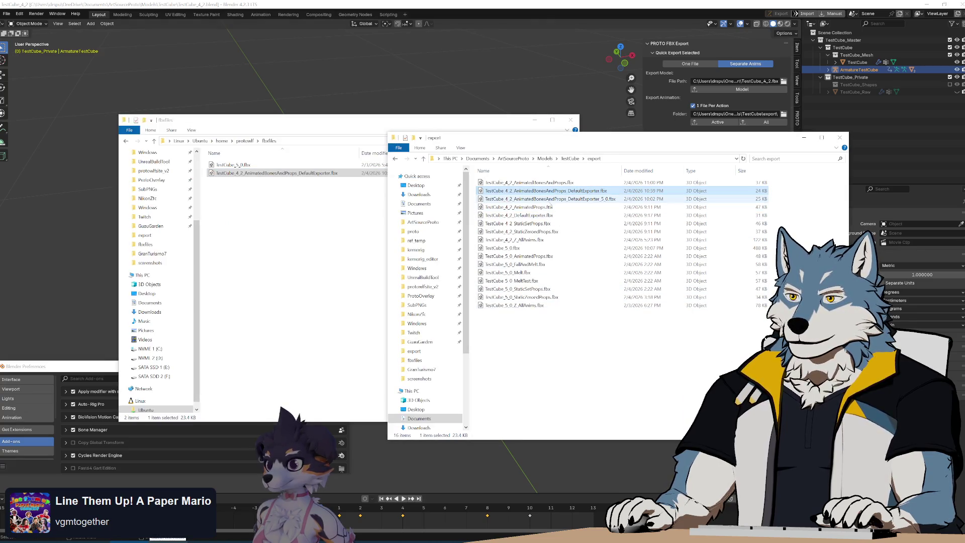
mouse_move(547, 186)
left_mouse_down()
mouse_move(295, 282)
mouse_move(268, 220)
left_mouse_up()
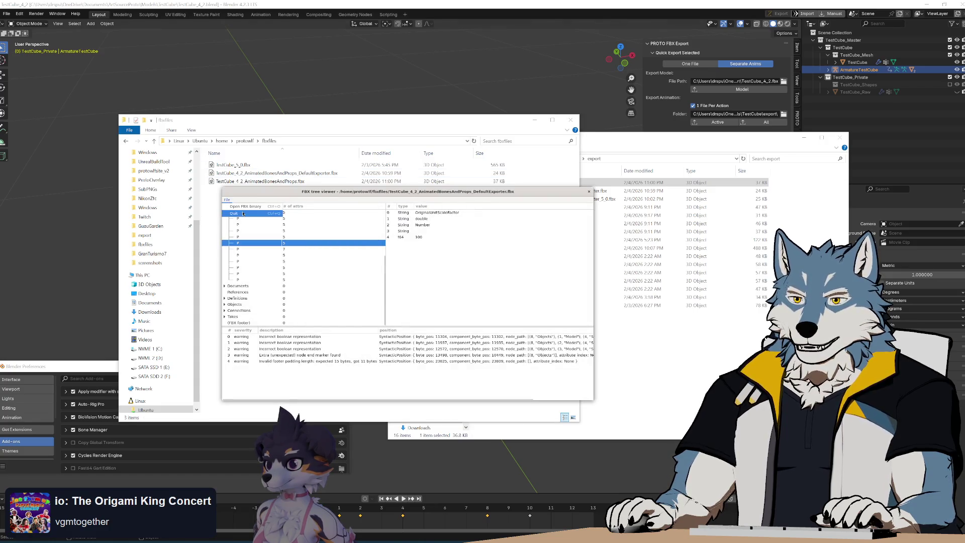
Load TestCube_4_2_AnimatedBonesAndProps_DefaultExporter.fbx from fbxfiles into the FBX tree viewer
left_click(249, 206)
left_click(277, 227)
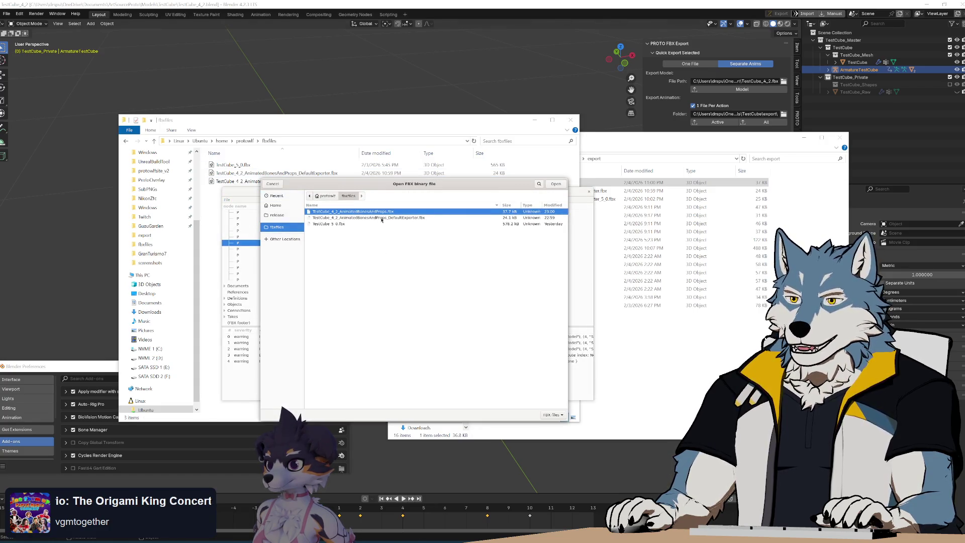
double_click(380, 217)
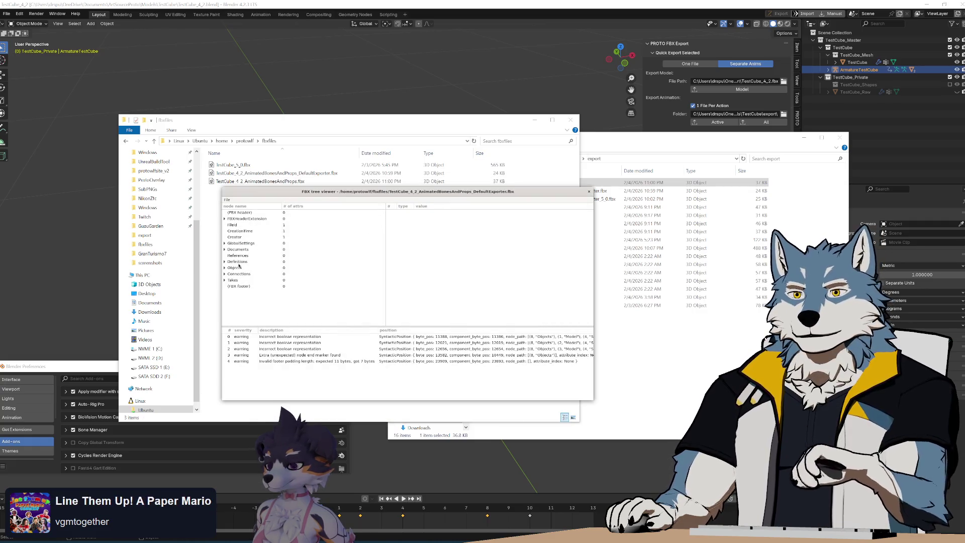
Read its GlobalSettings OriginalUpAxis and UnitScaleFactor values, then bring up Open FBX binary again
scroll(236, 259, "down", 3)
left_click(253, 260)
key("Up")
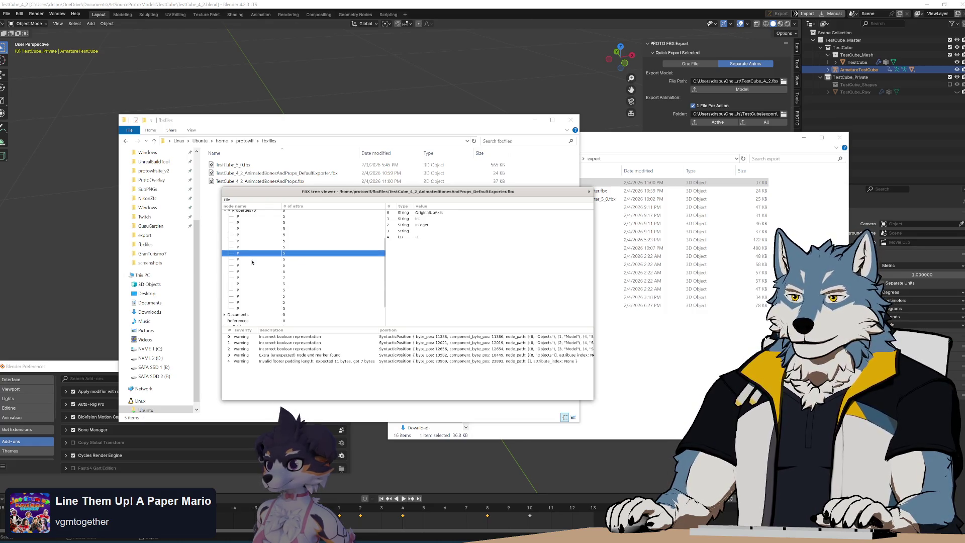
key("Down")
key("Down")
key("Down")
key("Up")
key("Up")
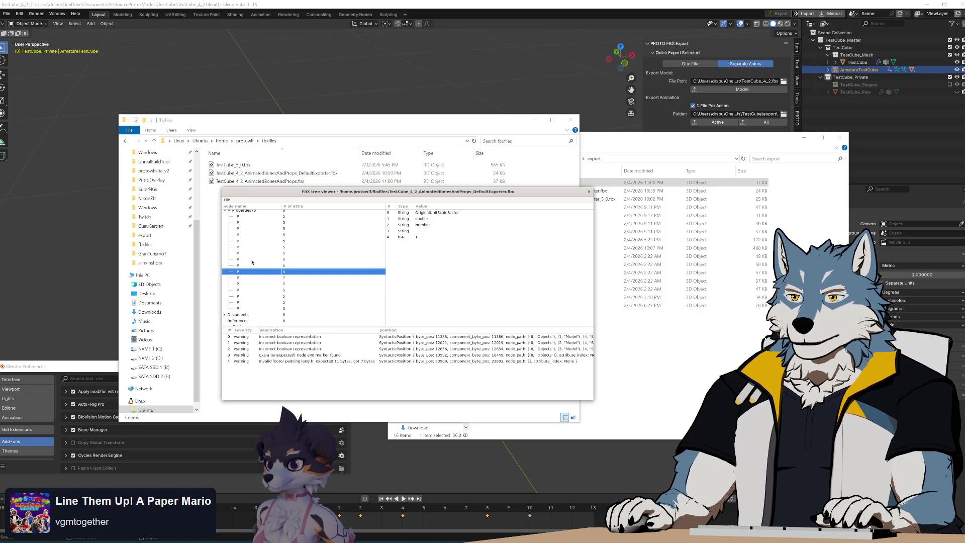
left_click(227, 200)
left_click(229, 205)
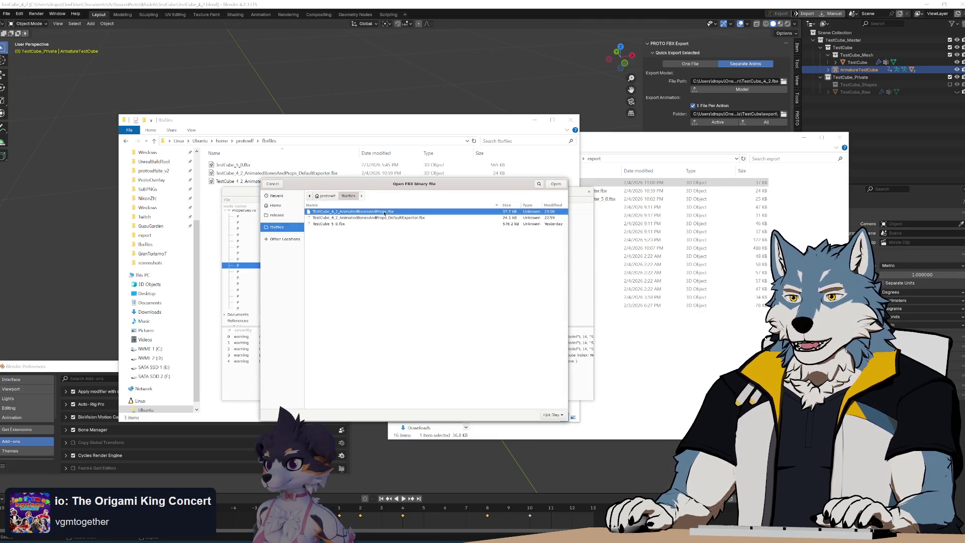
Open the PROTO-exported TestCube_4_2_AnimatedBonesAndProps.fbx and check its OriginalUpAxisSign and UnitScaleFactor properties
double_click(384, 211)
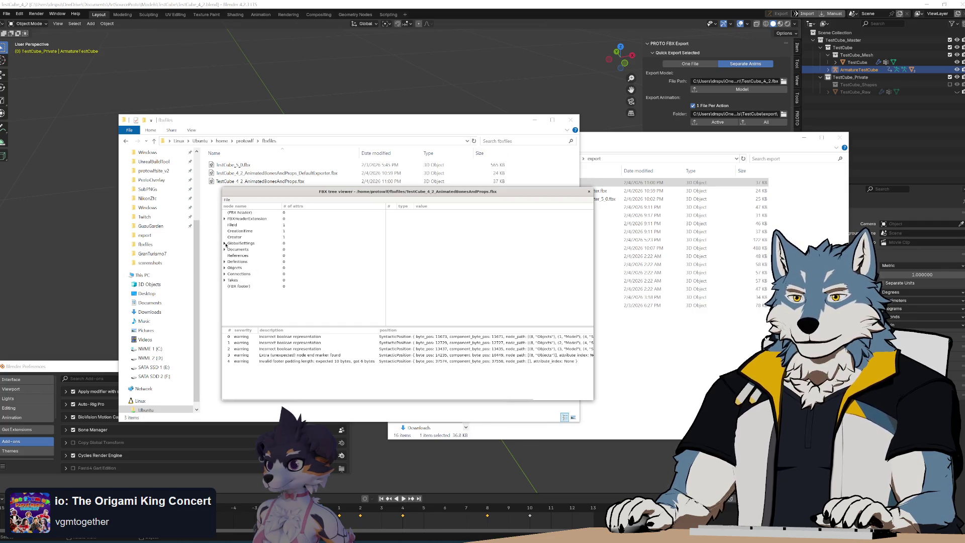
left_click(257, 286)
key("Down")
key("Down")
key("Down")
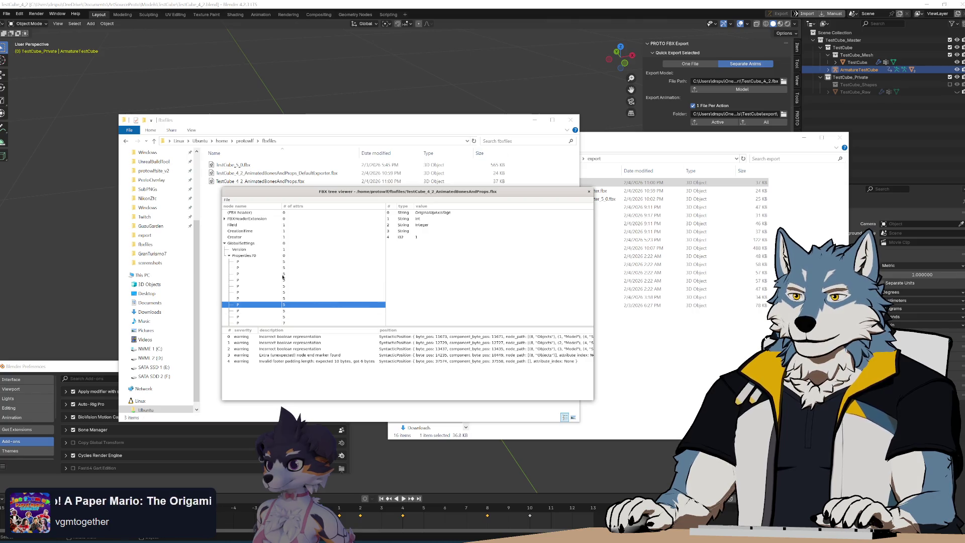
key("Down")
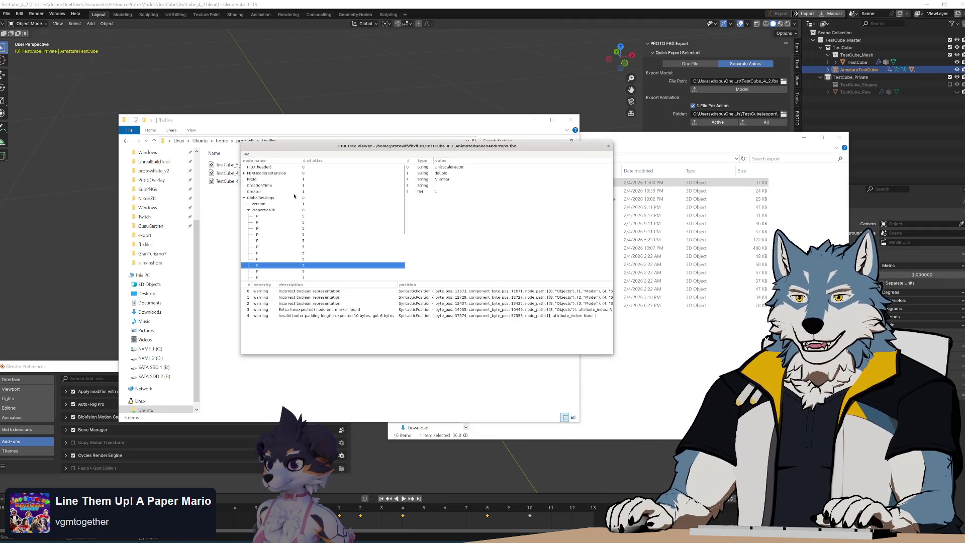
scroll(303, 246, "down", 3)
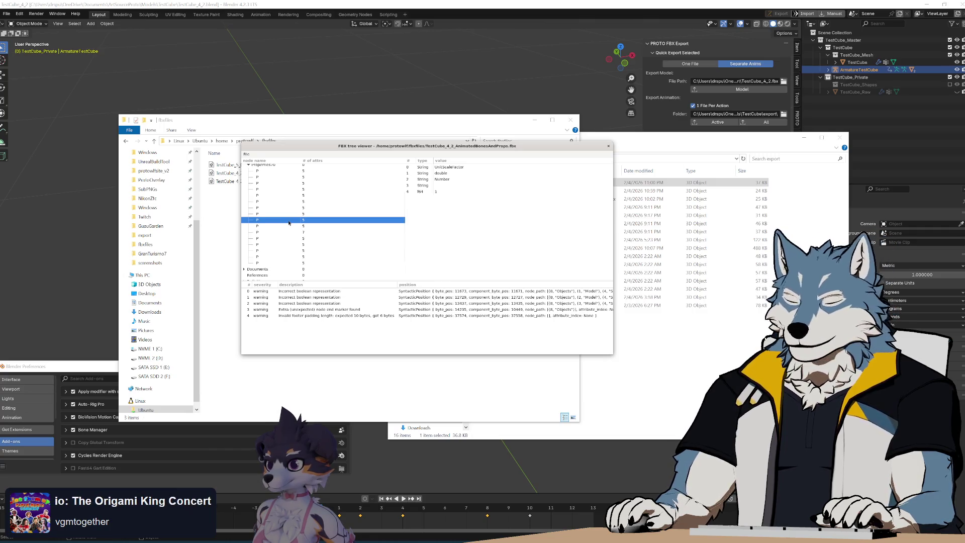
scroll(294, 236, "down", 2)
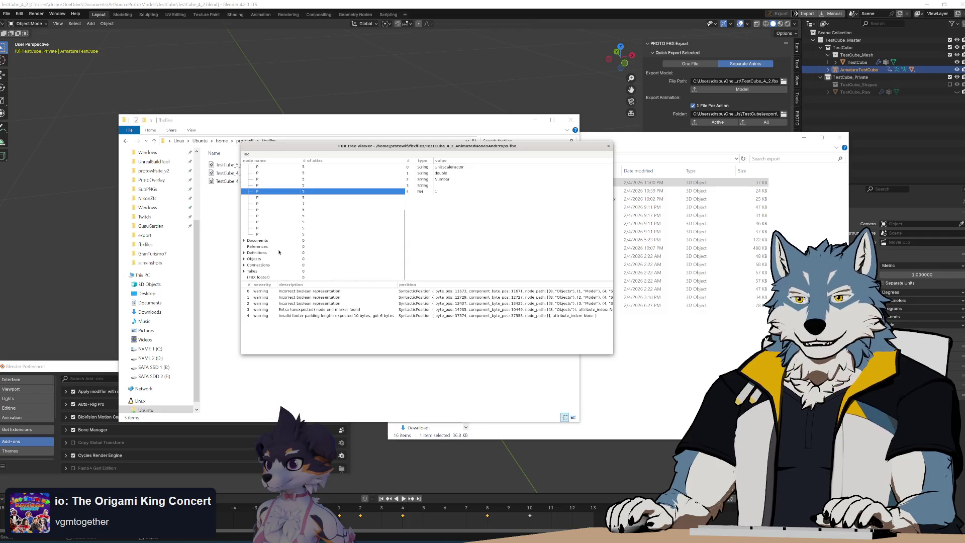
scroll(277, 259, "up", 4)
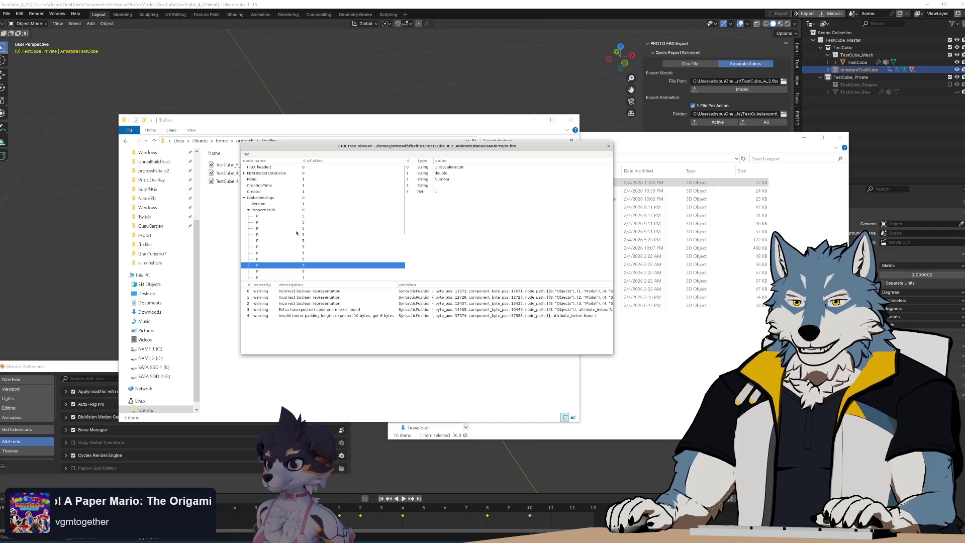
scroll(246, 250, "down", 4)
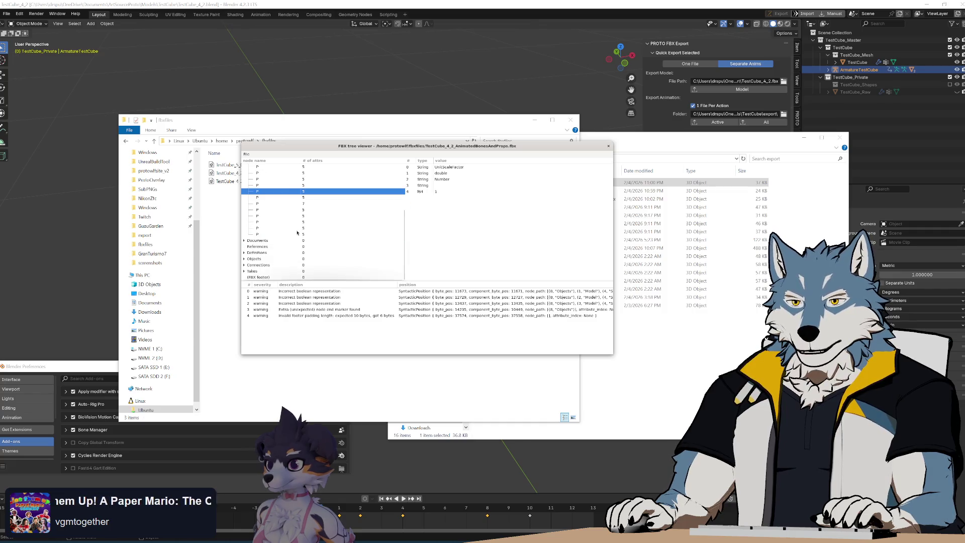
Compare the first two Model nodes under Objects, then expand the ArmatureTestCube Model node
left_click(244, 260)
scroll(267, 256, "down", 4)
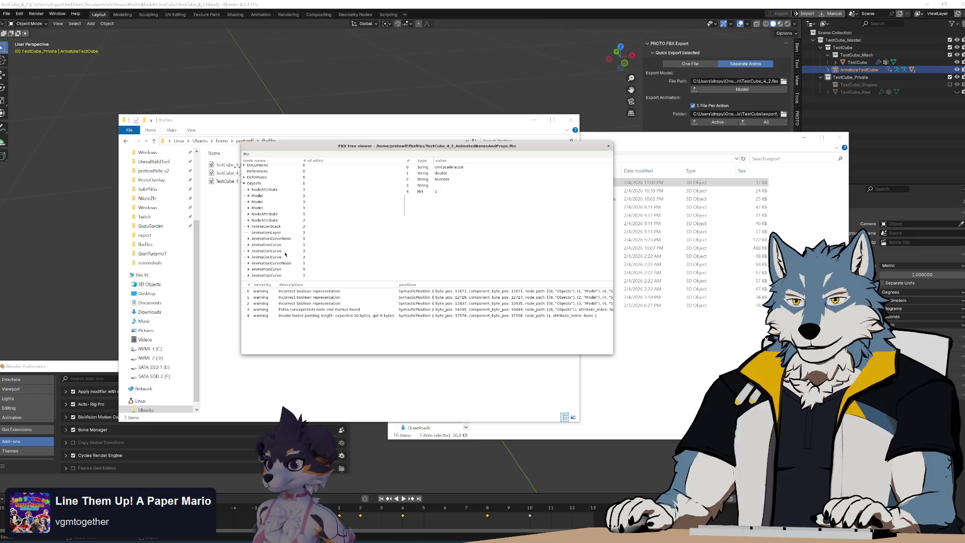
scroll(289, 243, "down", 3)
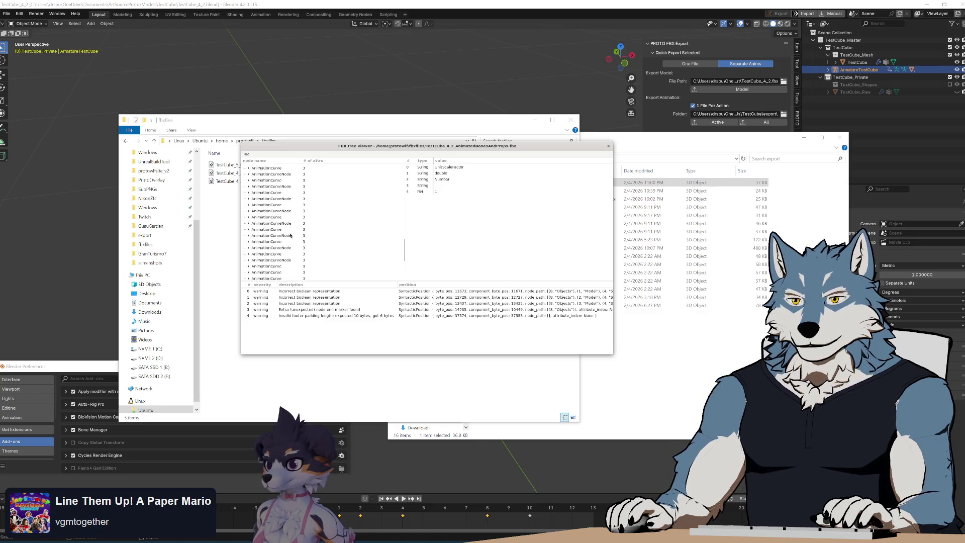
scroll(281, 230, "up", 5)
left_click(258, 228)
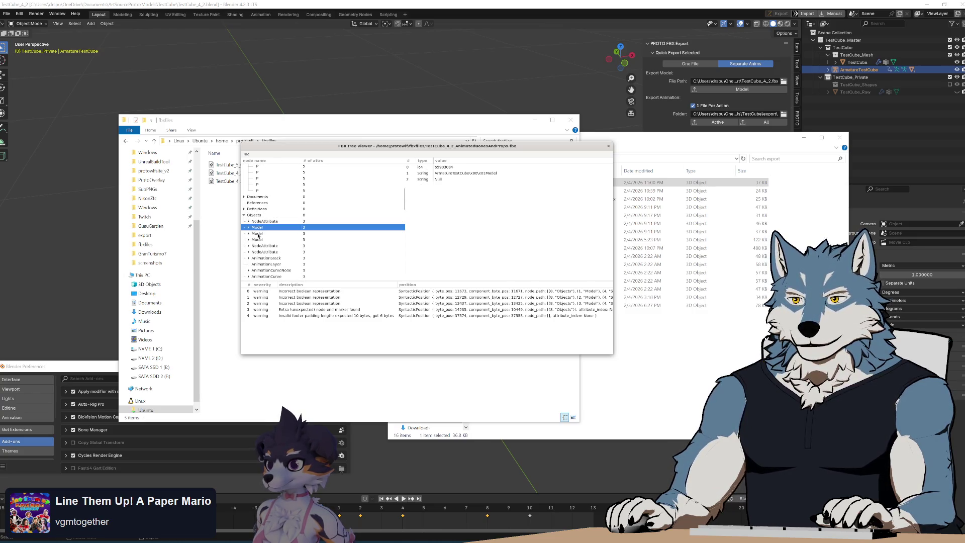
left_click(258, 234)
left_click(257, 227)
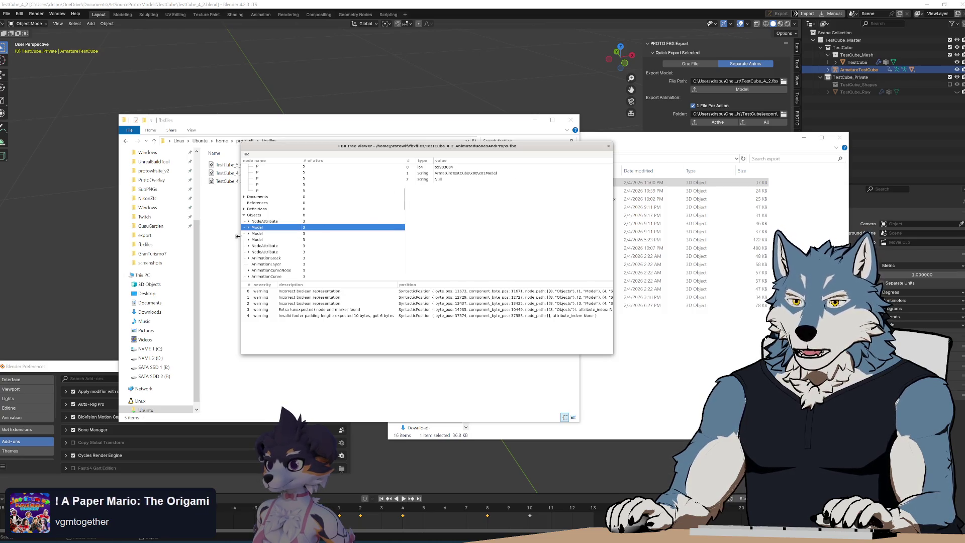
left_click(248, 227)
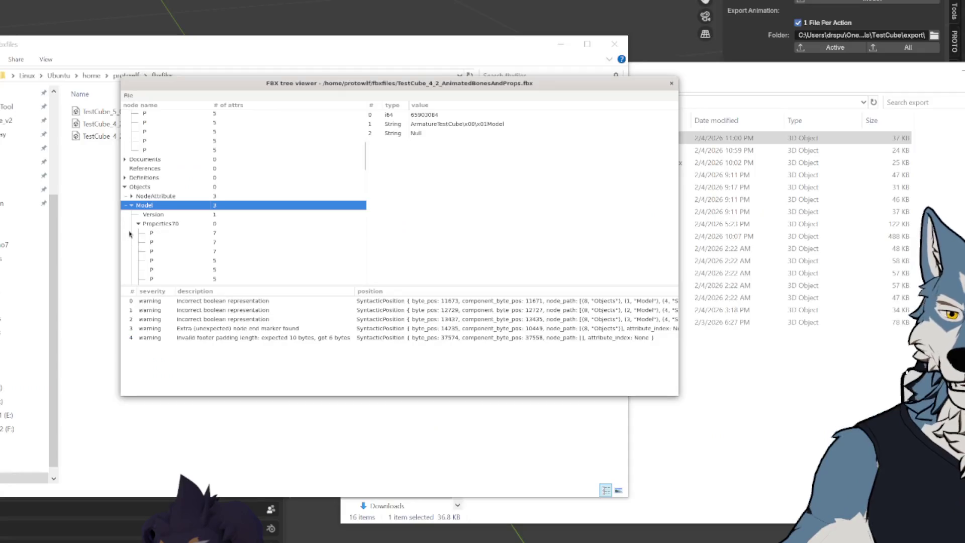
Read the armature Model's Lcl Translation, Lcl Rotation and Lcl Scaling (100) values
scroll(179, 231, "down", 2)
left_click(166, 171)
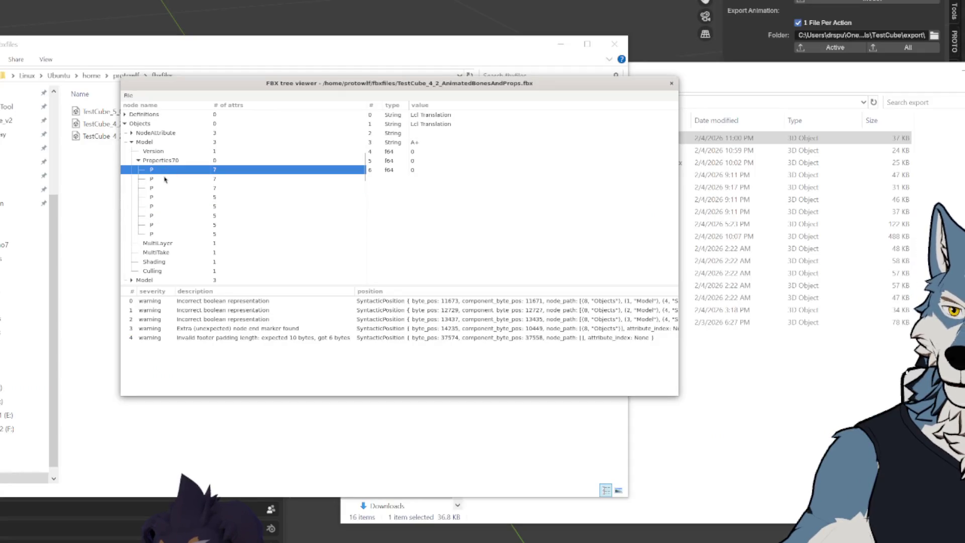
left_click(164, 179)
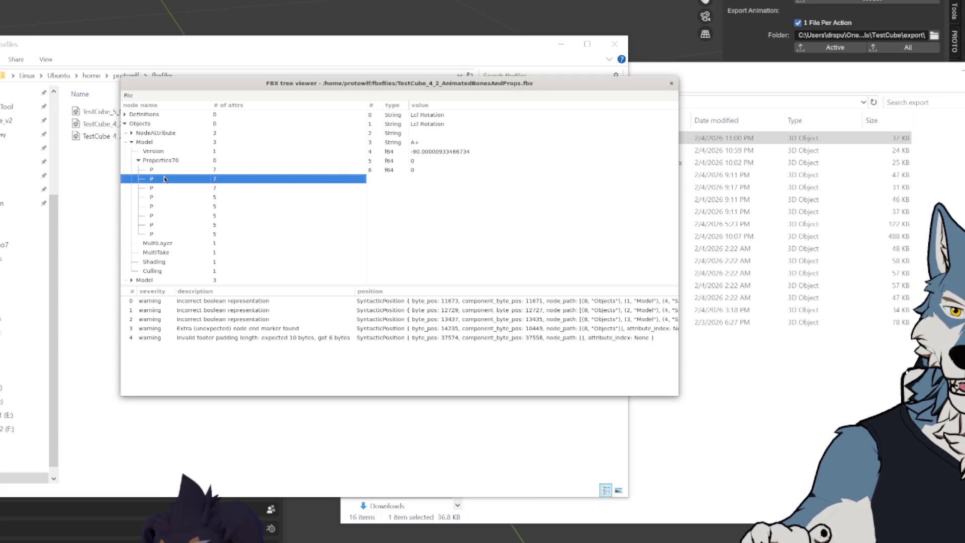
key("Down")
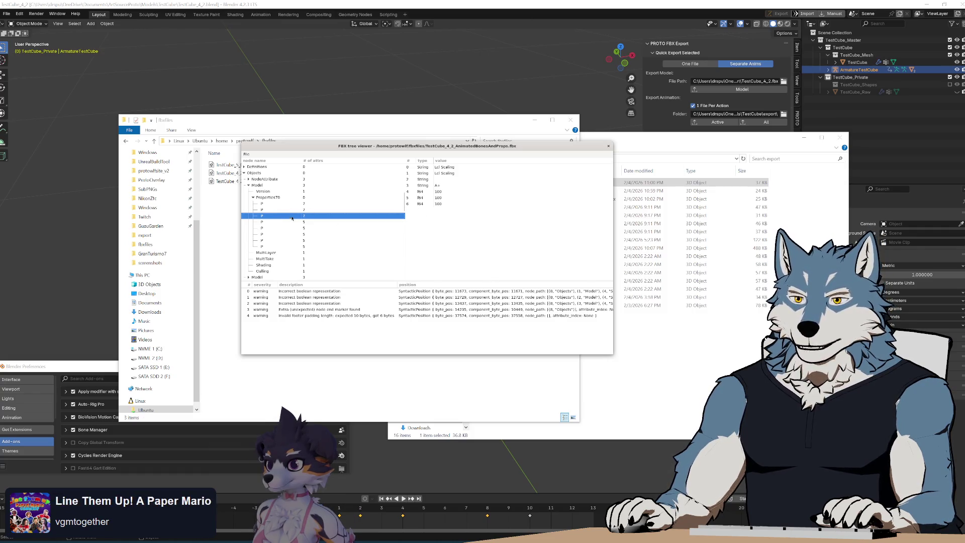
Expand the next Model's Properties70 to find its Lcl Scaling of 1, then open another file
scroll(290, 211, "up", 1)
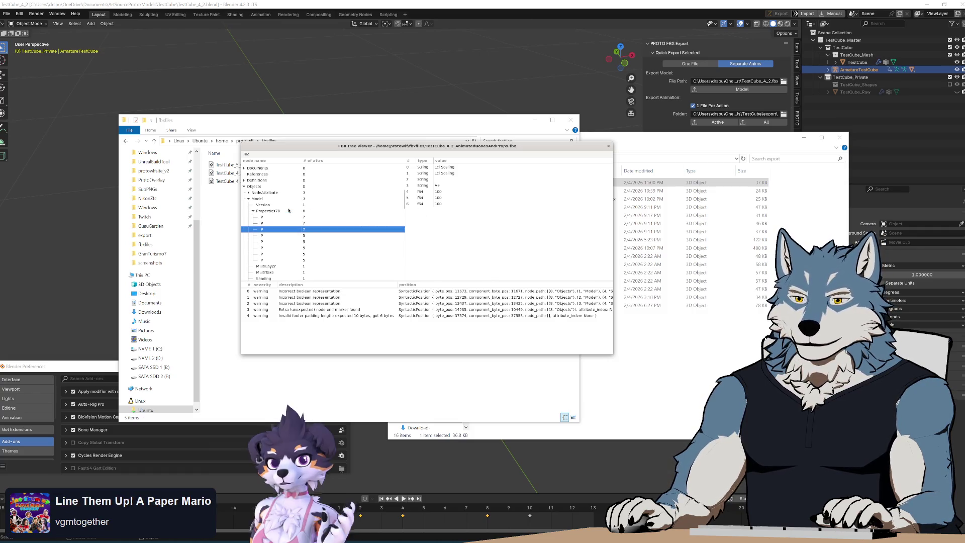
left_click(275, 211)
left_click(264, 199)
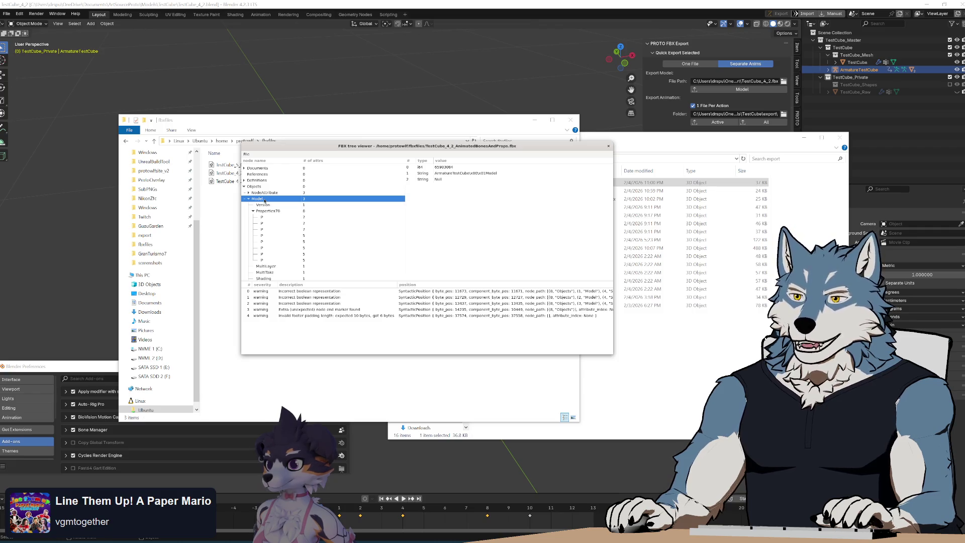
left_click(248, 199)
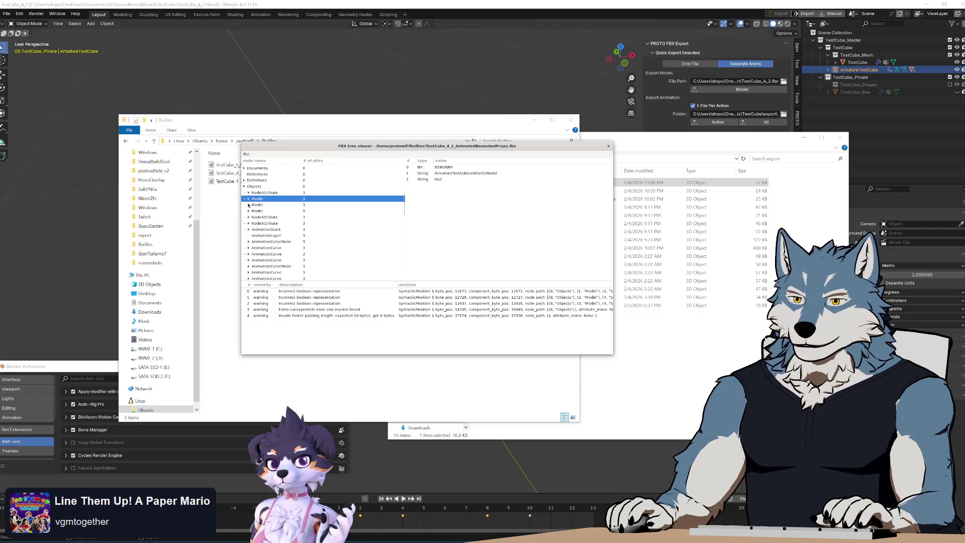
left_click(248, 205)
left_click(257, 205)
left_click(256, 218)
left_click(253, 217)
left_click(264, 223)
left_click(269, 230)
left_click(270, 241)
left_click(272, 235)
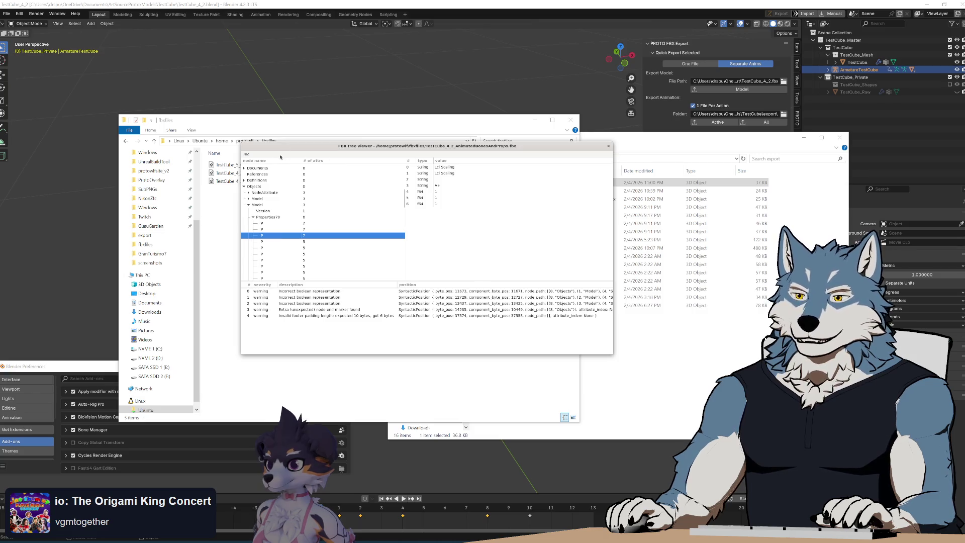
left_click(265, 162)
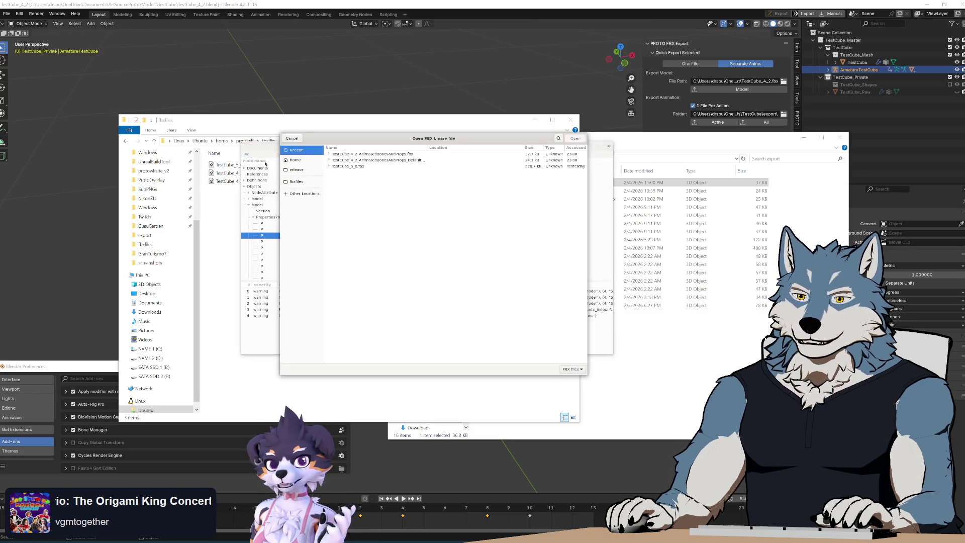
Load TestCube_4_2_AnimatedBonesAndProps_DefaultExporter.fbx and collapse its GlobalSettings node
left_click(427, 172)
double_click(427, 172)
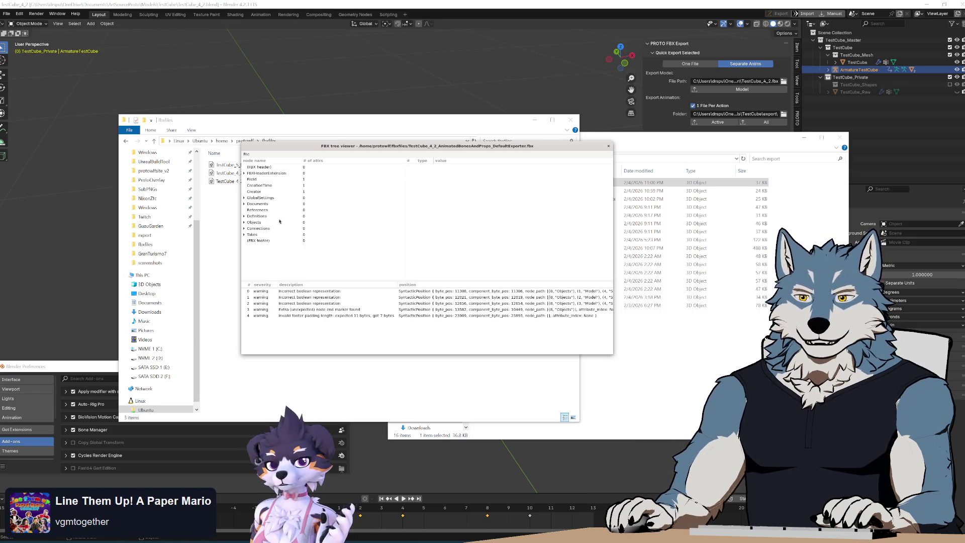
left_click(244, 199)
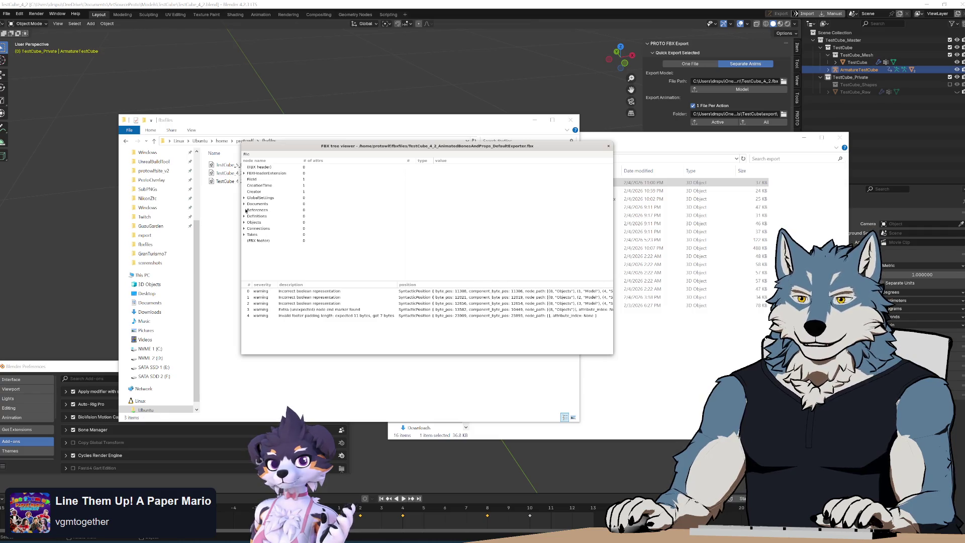
Inspect the DefaultExporter armature Model's Properties70, finding its Lcl Scaling of 100
left_click(244, 204)
left_click(244, 173)
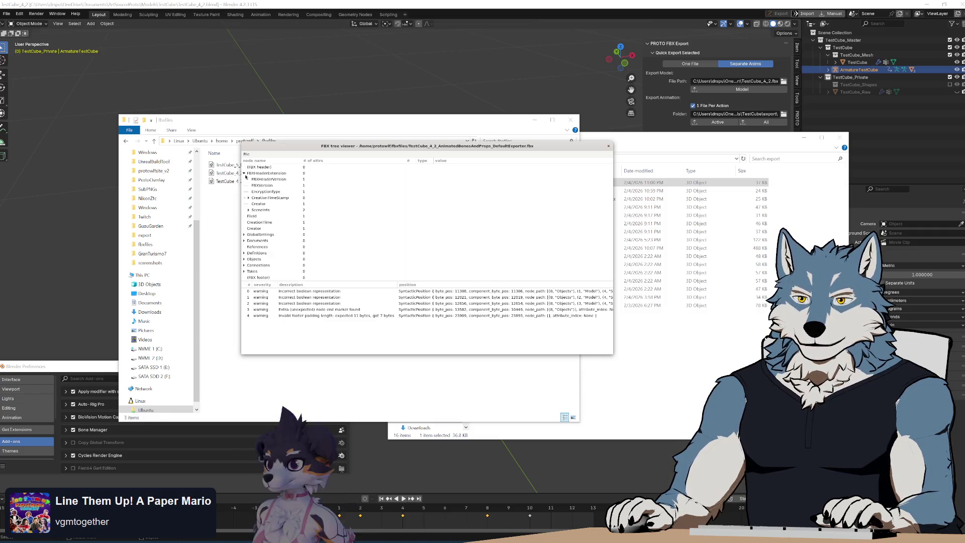
left_click(244, 172)
left_click(244, 222)
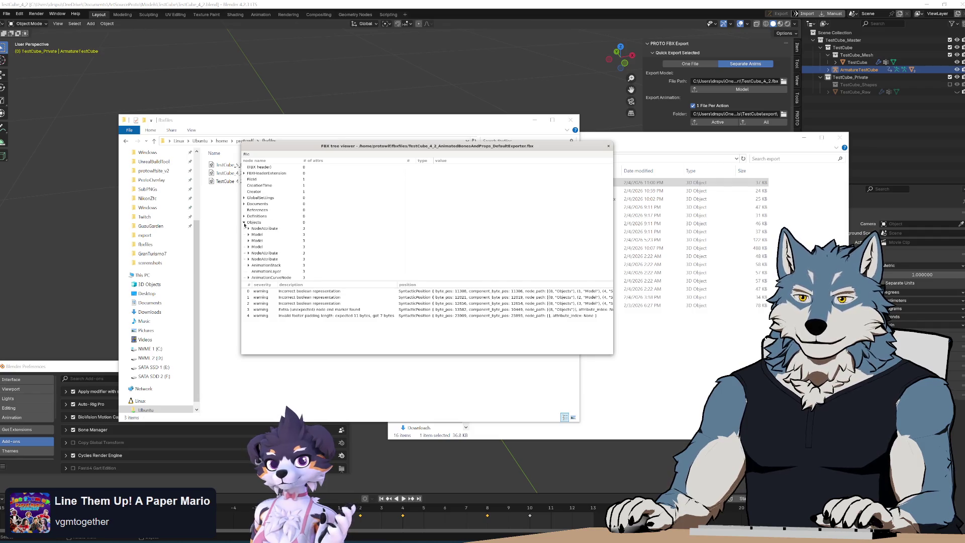
left_click(258, 234)
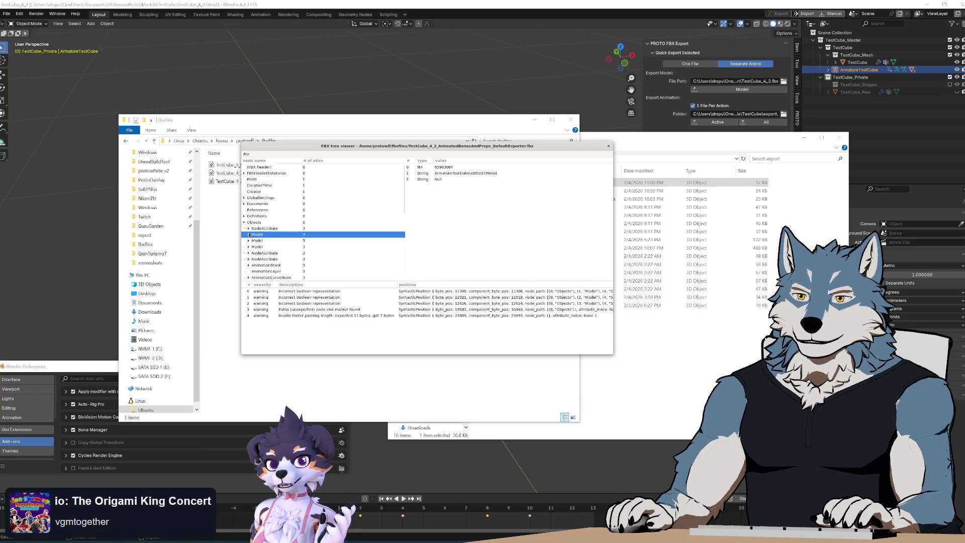
left_click(249, 235)
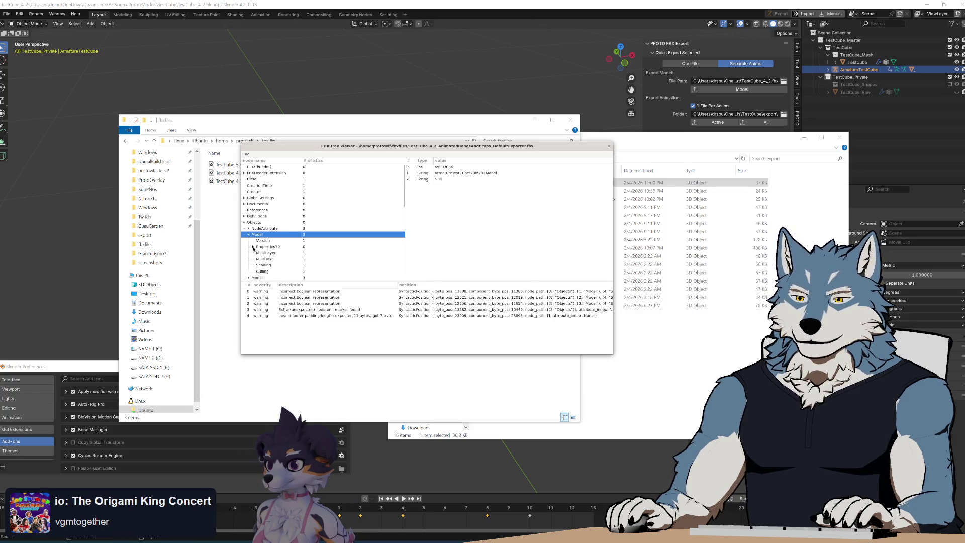
left_click(265, 257)
key("Down")
key("Up")
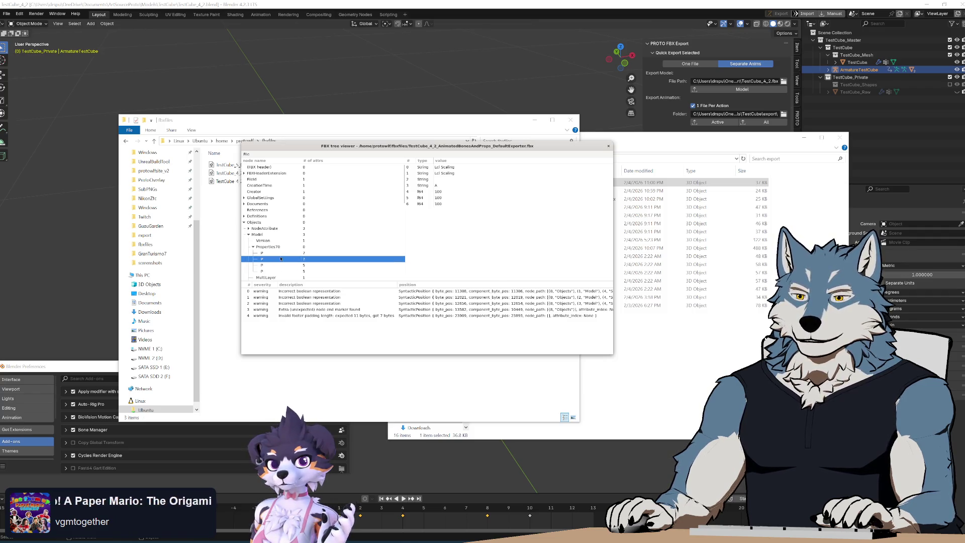
left_click(279, 254)
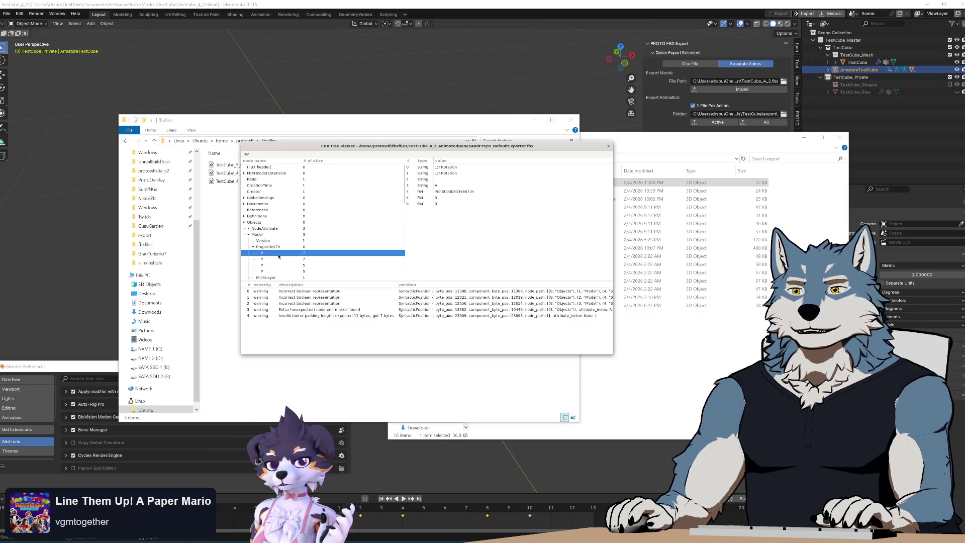
key("Down")
key("Down")
key("Down")
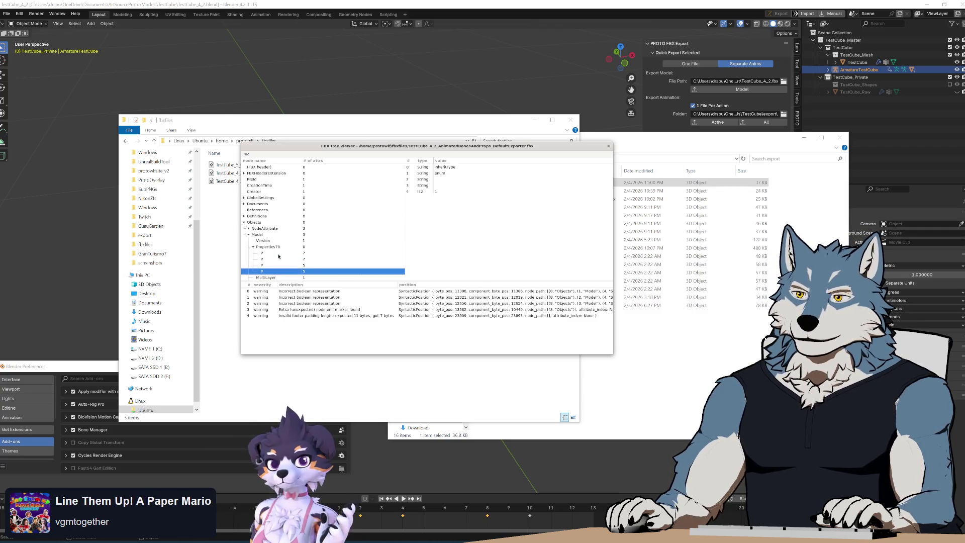
key("Up")
key("Up")
key("Up")
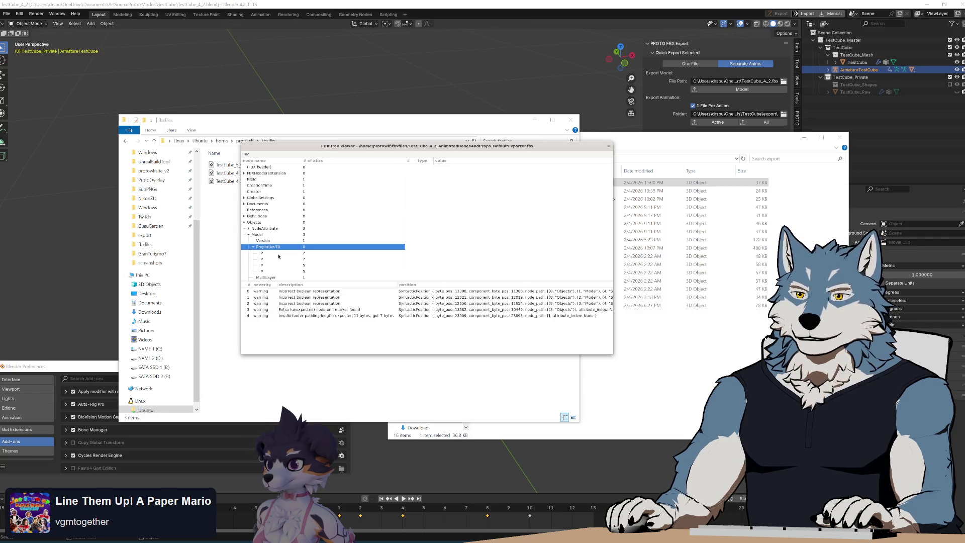
key("Down")
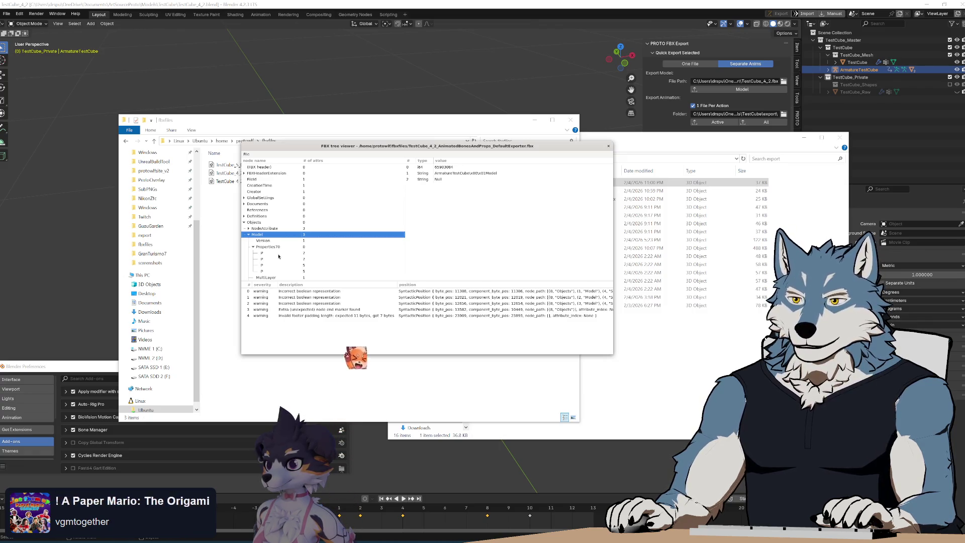
key("Down")
key("Down")
key("Down")
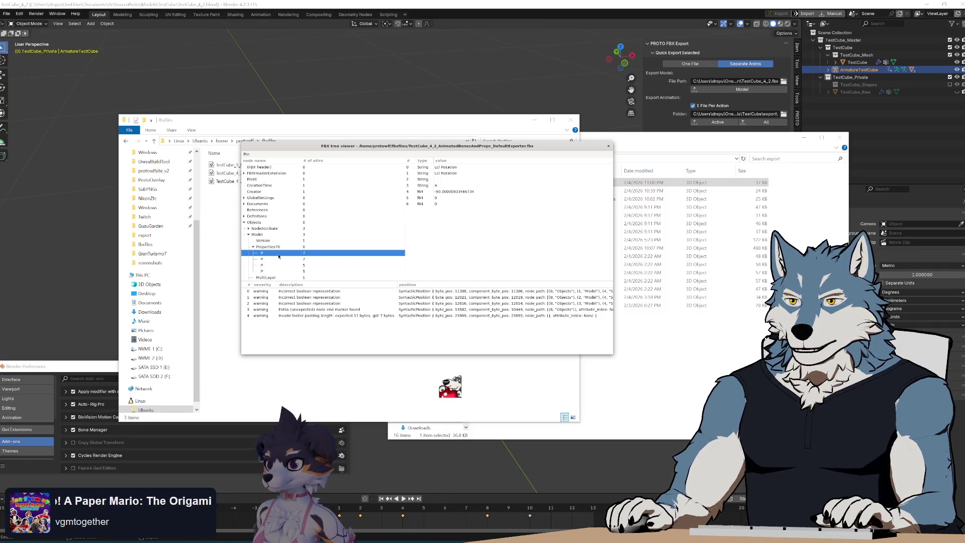
key("Down")
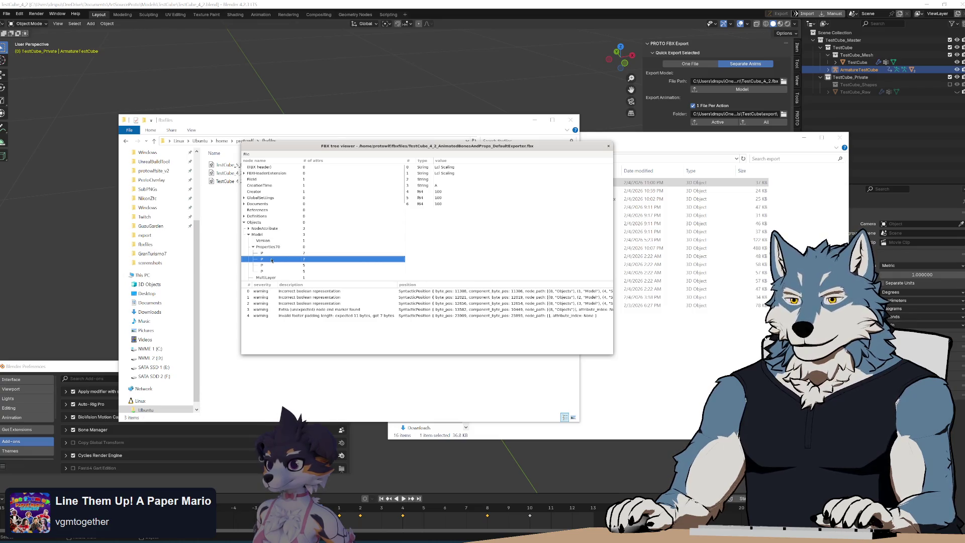
Check the next Model's Lcl Translation and Lcl Scaling values
left_click(248, 235)
key("Down")
left_click(253, 254)
left_click(261, 259)
left_click(271, 265)
left_click(272, 272)
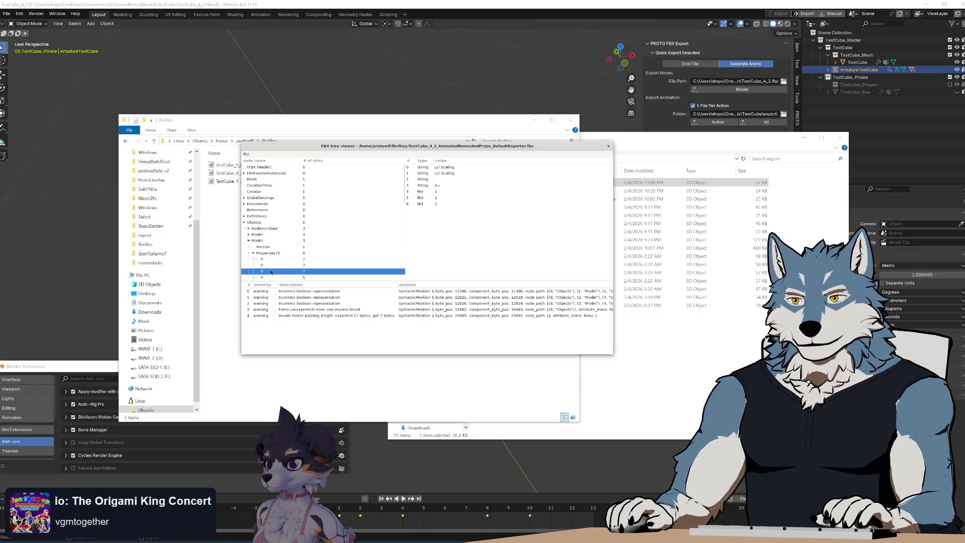
left_click(269, 262)
left_click(269, 260)
left_click(269, 272)
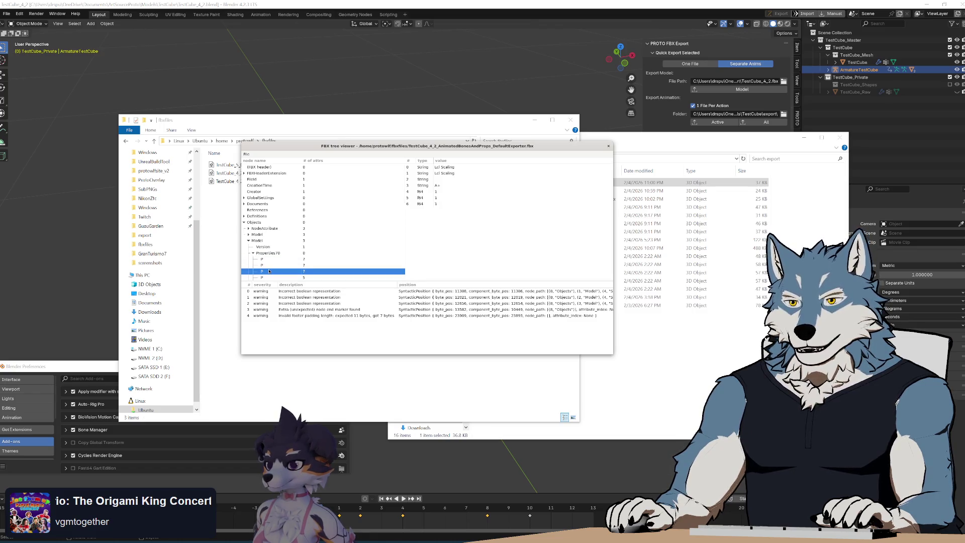
left_click(248, 240)
left_click(260, 235)
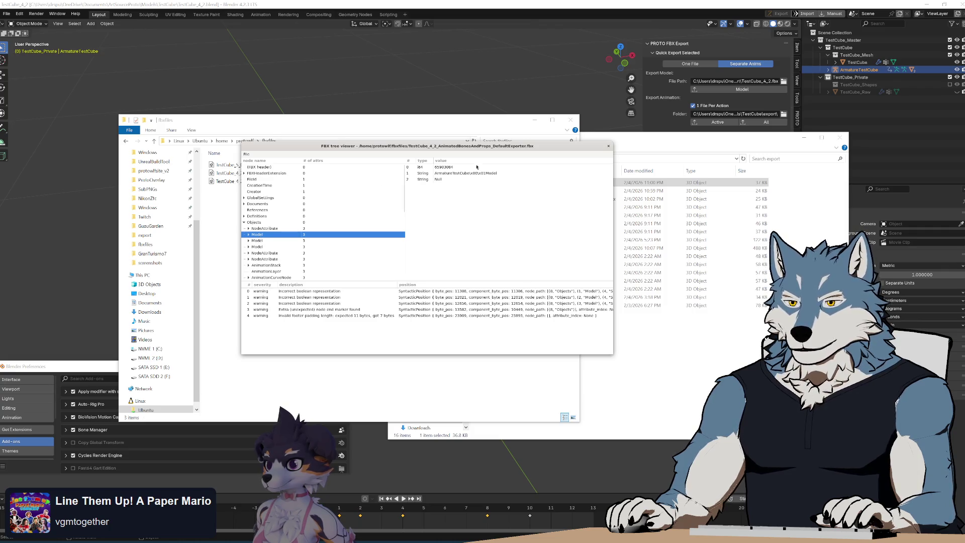
Close the FBX tree viewer, select the DefaultExporter FBX in export, and switch to Unity
left_click(608, 146)
left_click_drag(659, 145, 687, 162)
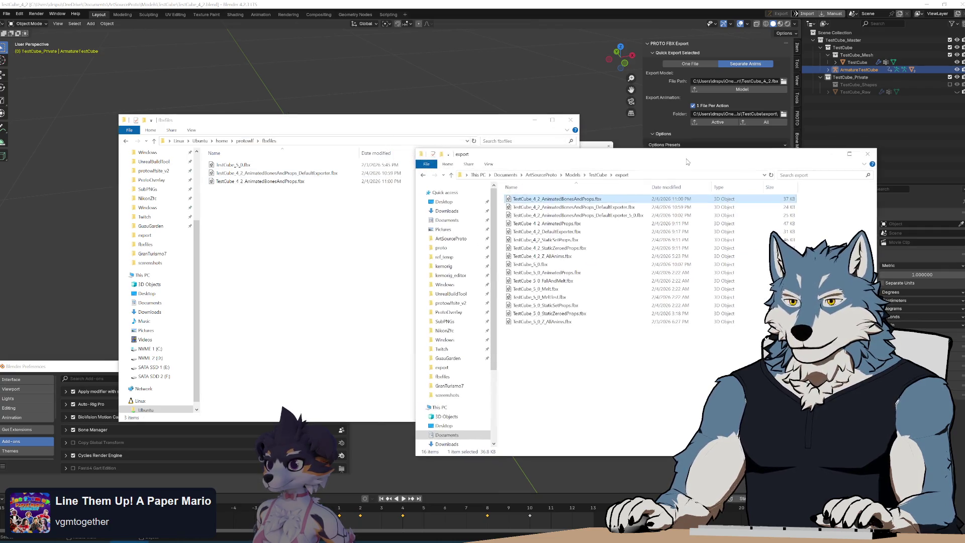
left_click(573, 206)
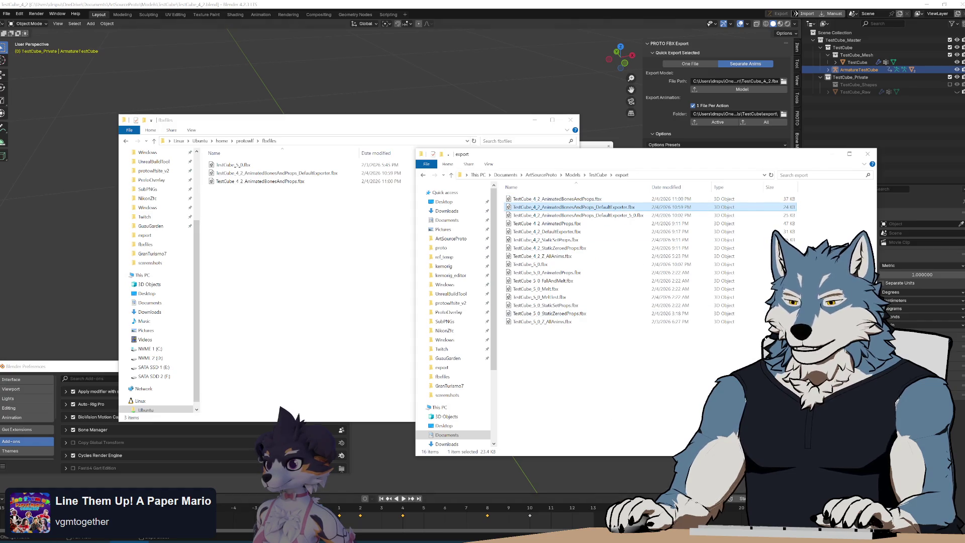
key("alt+Tab")
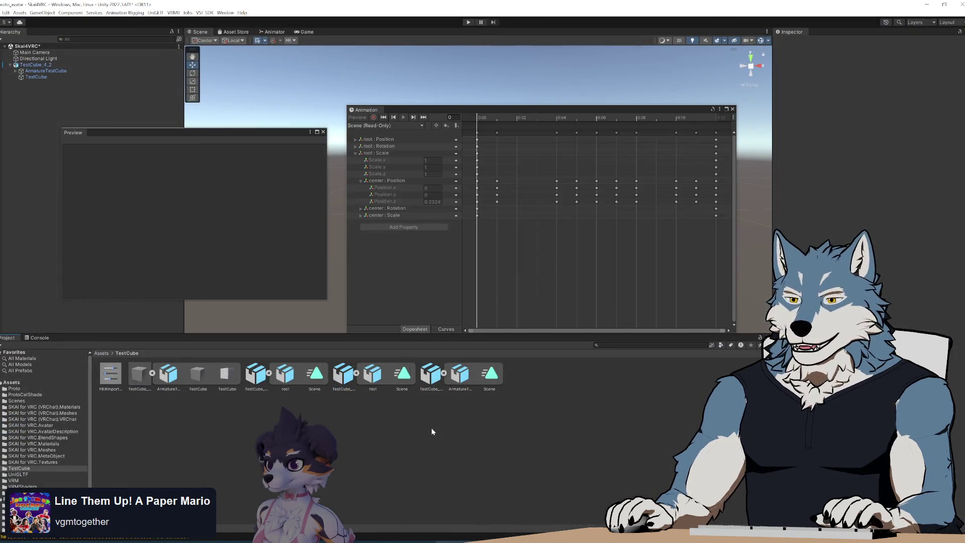
Delete the previously imported TestCube assets from the Project panel
left_click(256, 374)
left_click(453, 374, "shift")
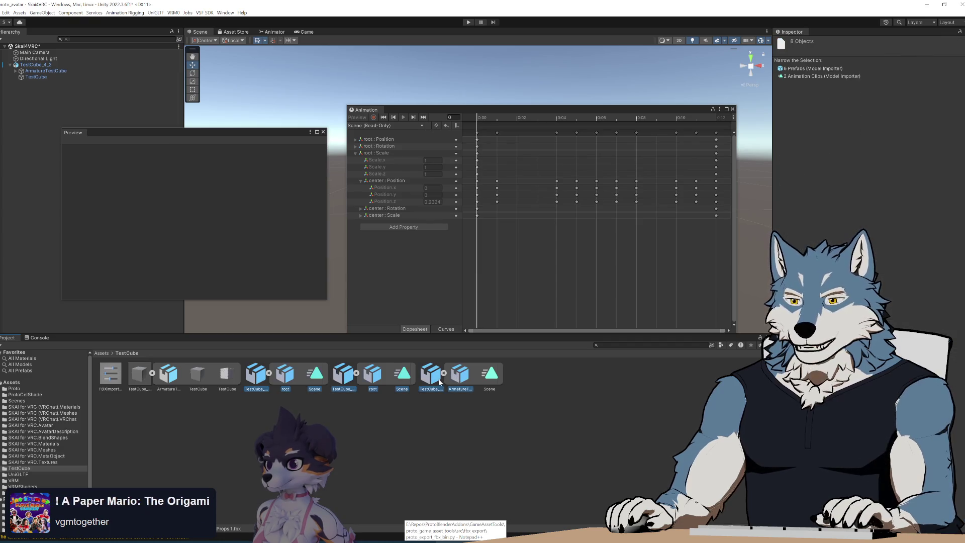
key("Delete")
left_click(527, 290)
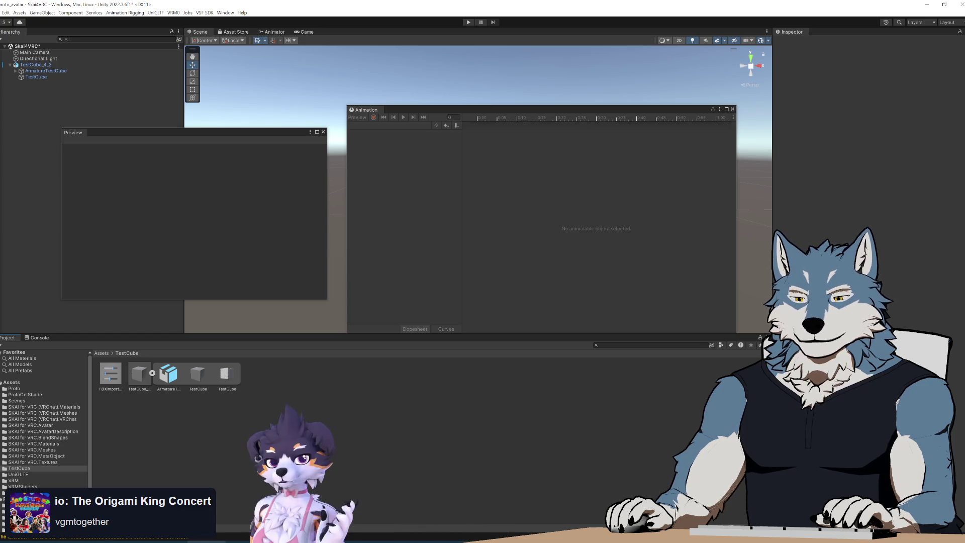
Import the DefaultExporter FBX, then check its Scene clip's root Scale curve and import settings
key("alt+Tab")
mouse_move(595, 214)
left_mouse_down()
mouse_move(317, 334)
mouse_move(322, 399)
left_mouse_up()
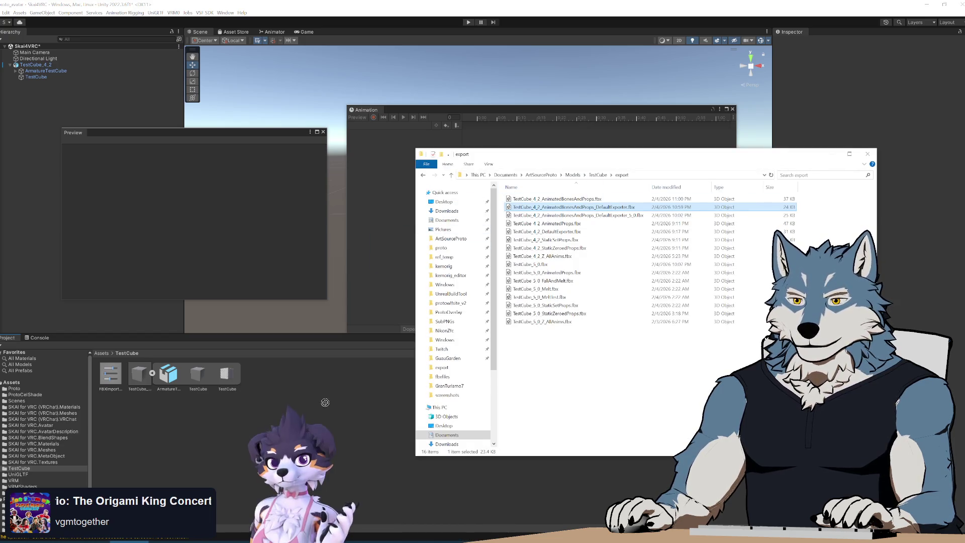
left_click(315, 374)
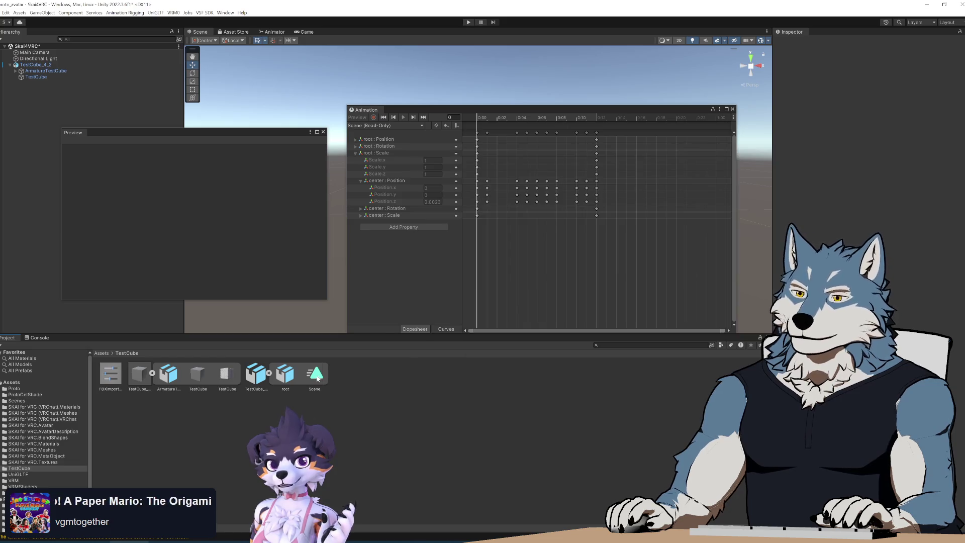
left_click(384, 154)
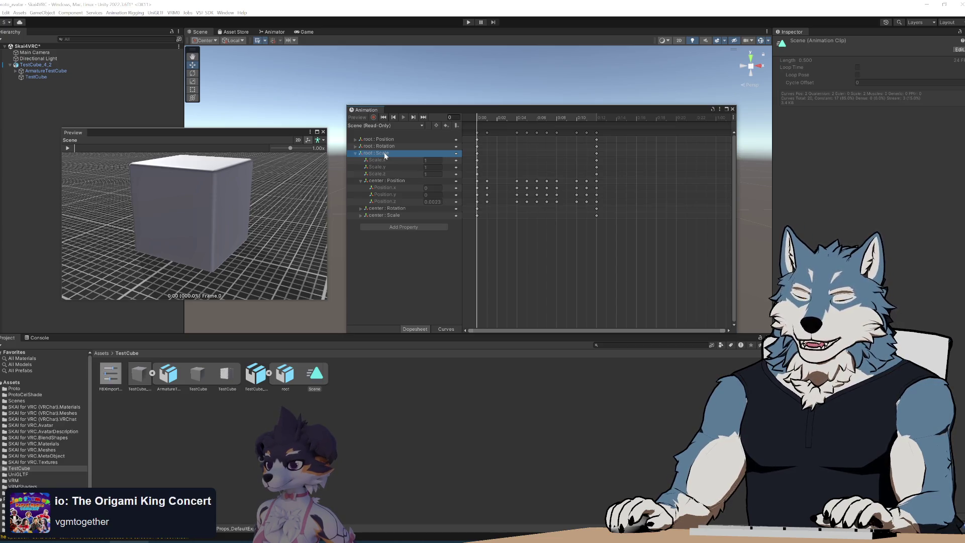
left_click(264, 383)
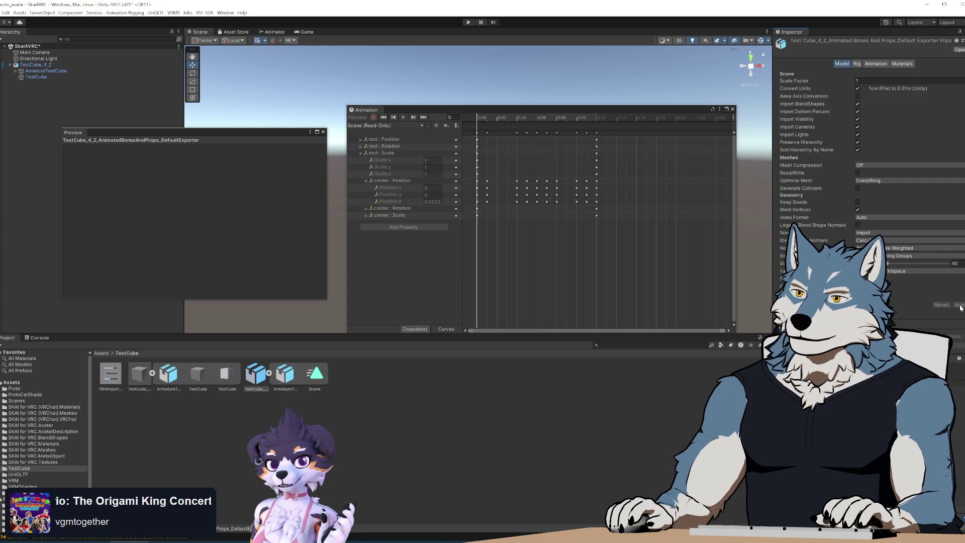
Preview the cube assets and the Scene clip again, then inspect the TestCube_4_2 scene object
left_click(461, 426)
left_click(285, 374)
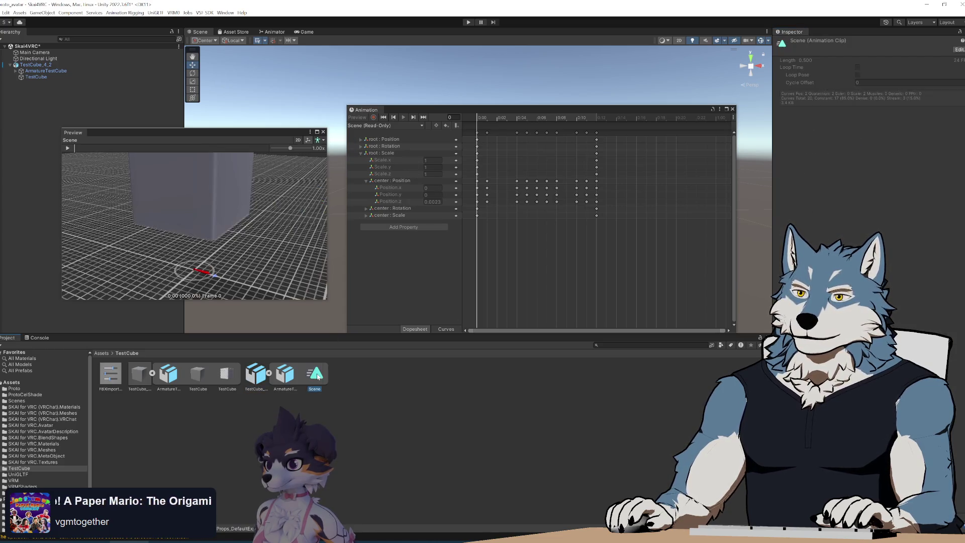
left_click(292, 384)
left_click(256, 375)
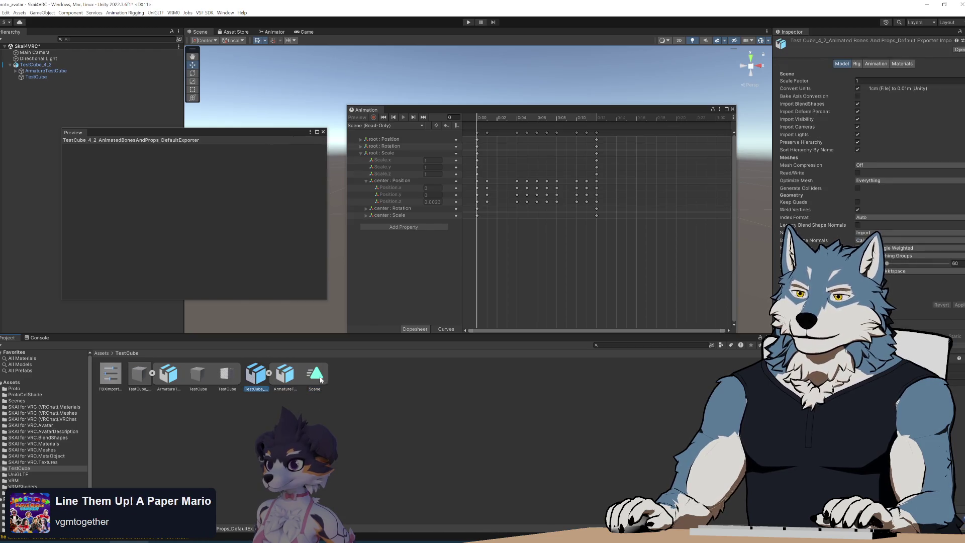
left_click(315, 374)
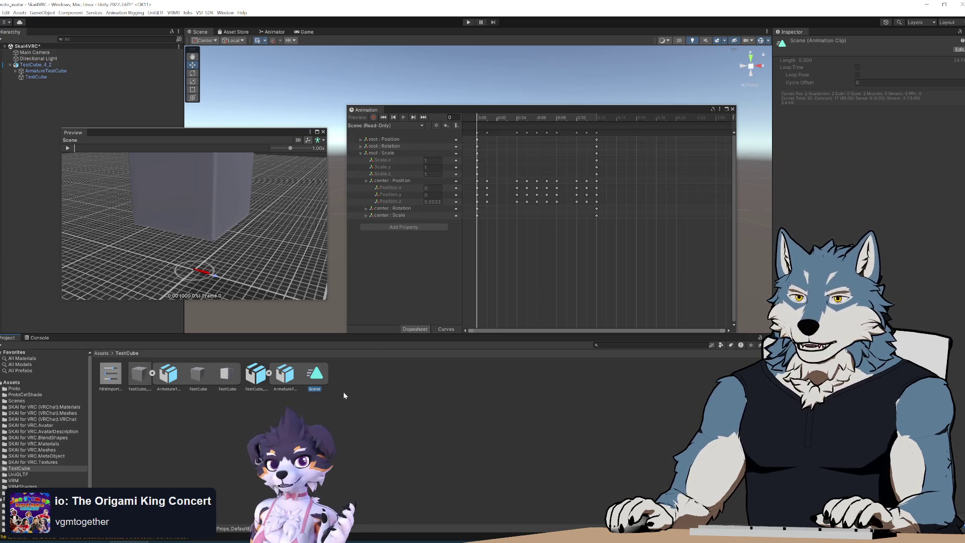
left_click(36, 65)
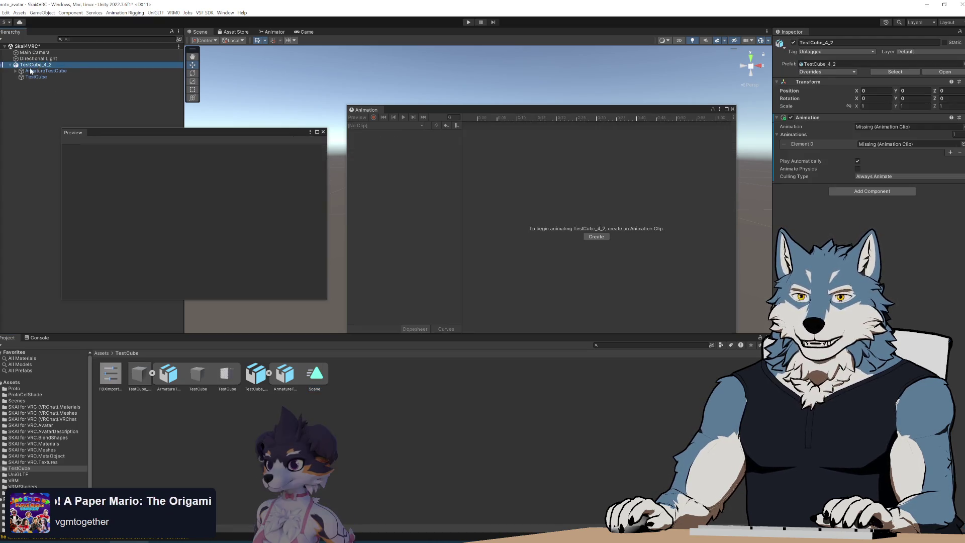
Compare ArmatureTestCube's transform (rotation -89.98, scale 100) with its root bone's transform
left_click_drag(245, 131, 406, 150)
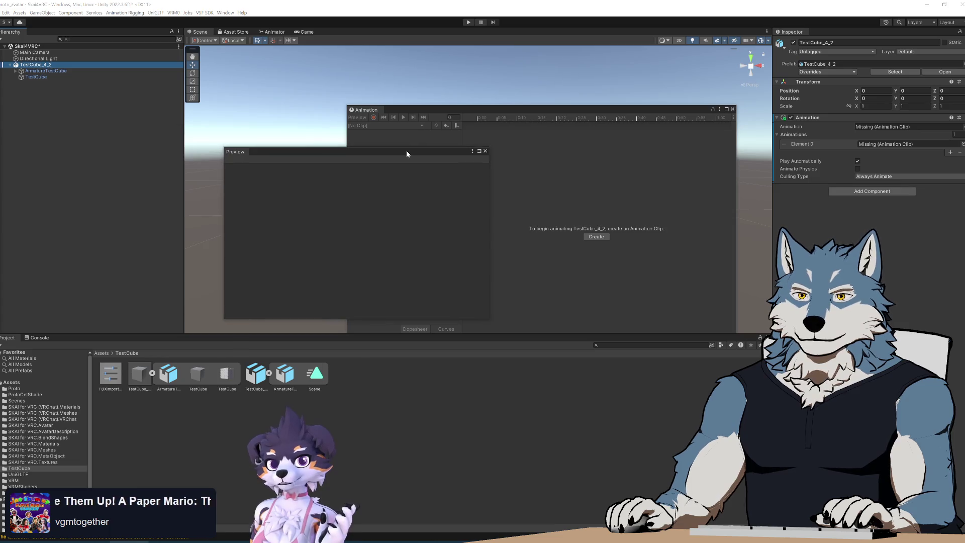
left_click(42, 72)
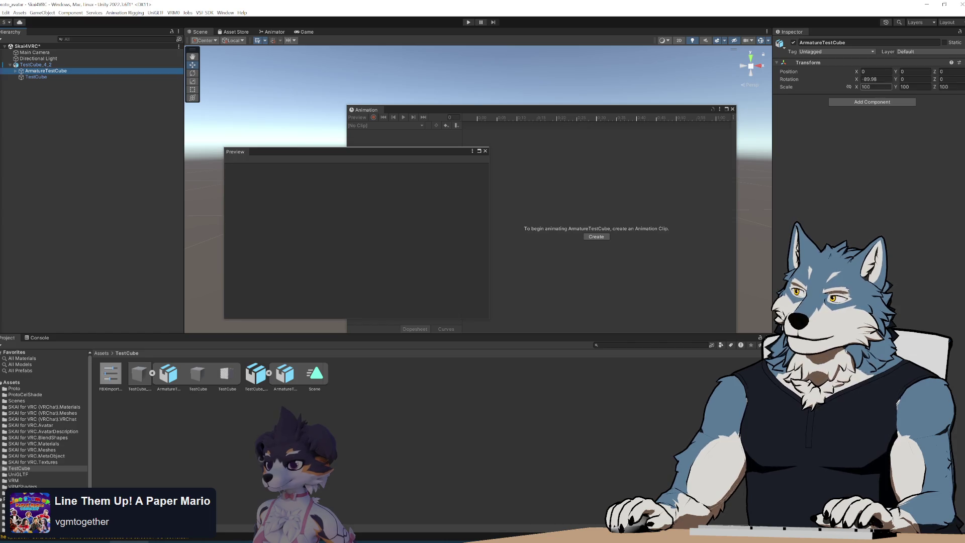
left_click(17, 72)
left_click(32, 77)
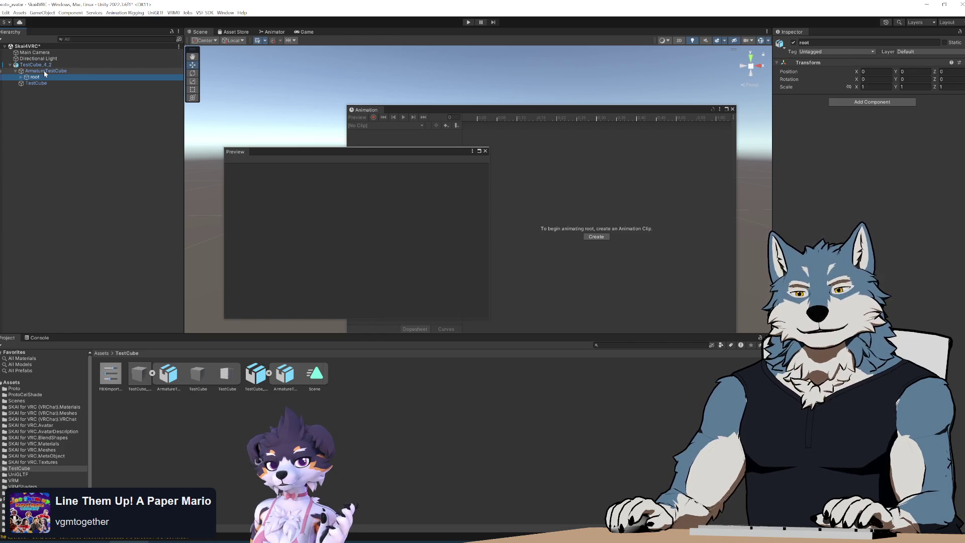
left_click(44, 70)
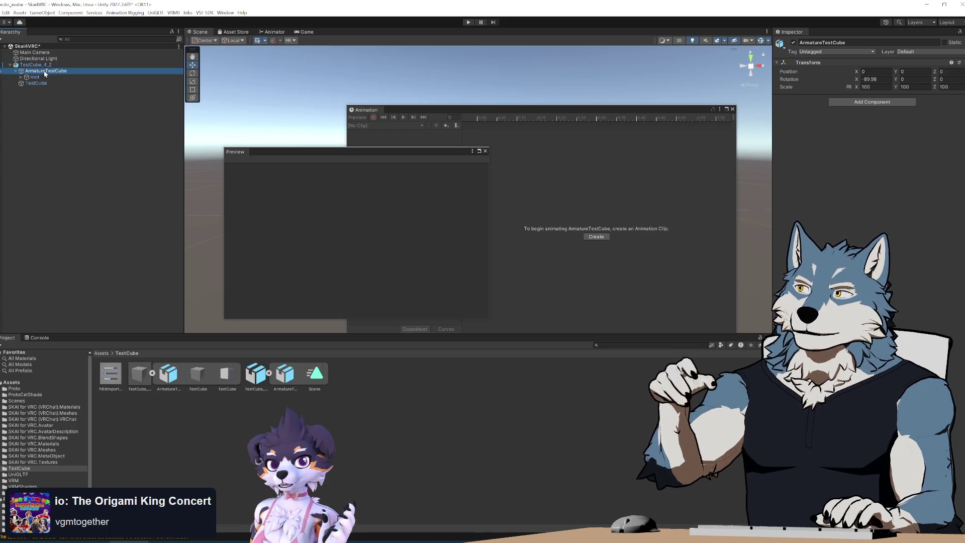
Inspect the TestCube skinned mesh and the TestCube_4_2 parent, then return to the export folder
left_click(40, 83)
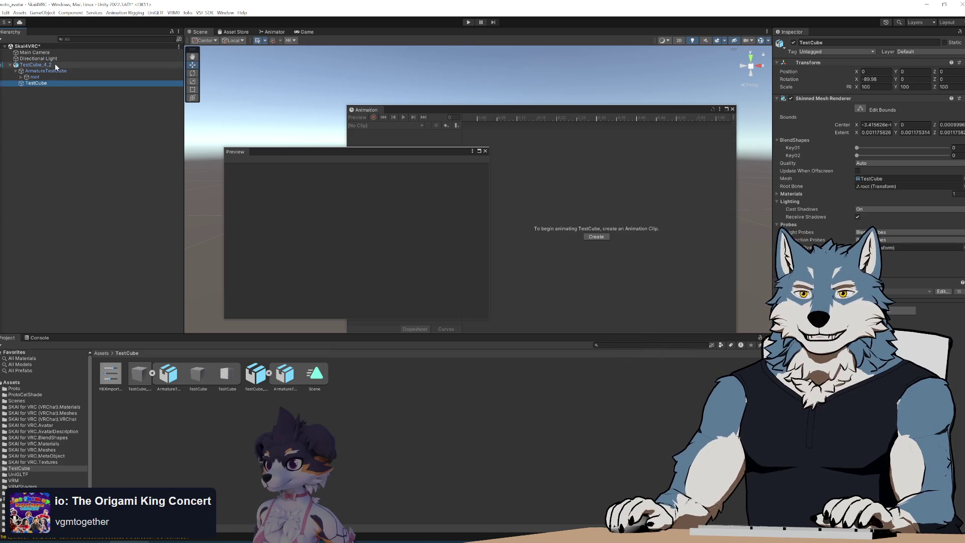
left_click(55, 65)
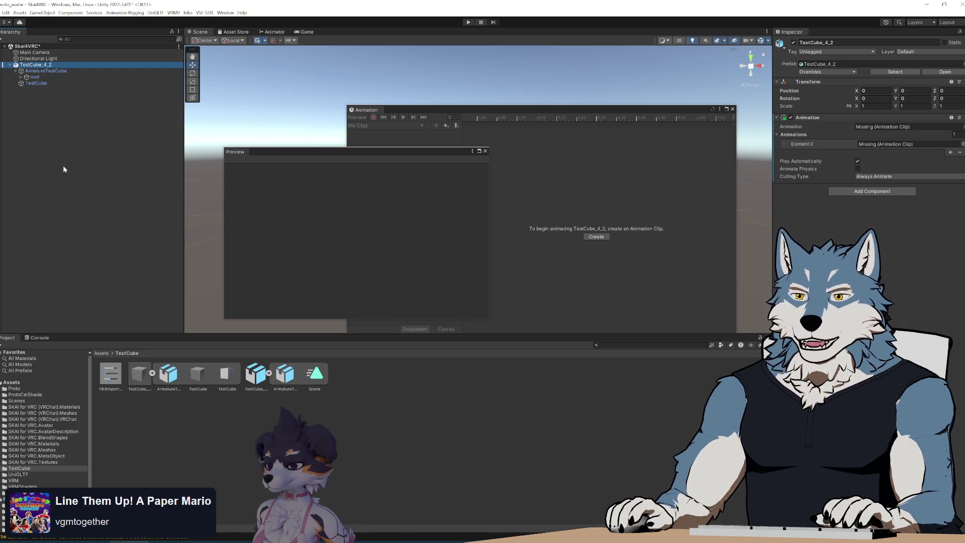
left_click(390, 382)
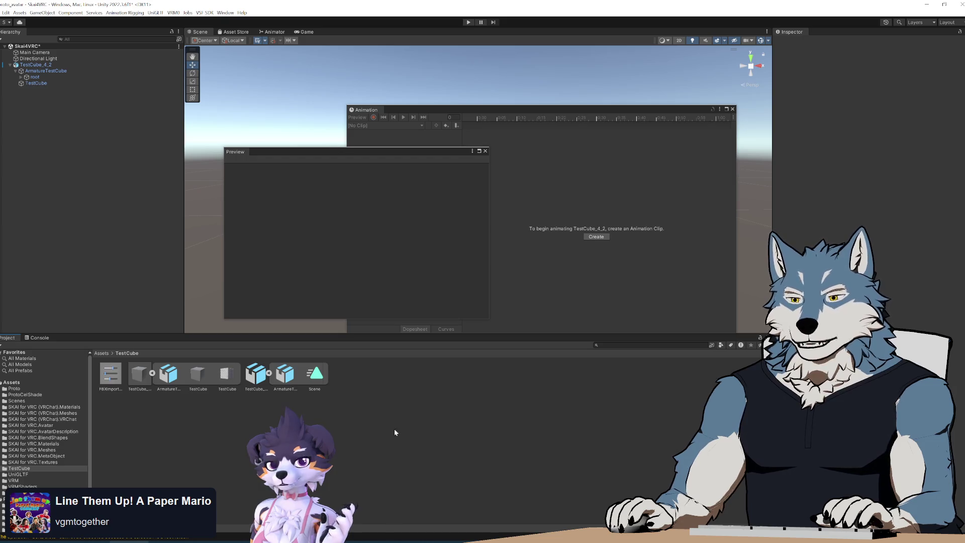
key("alt+Tab")
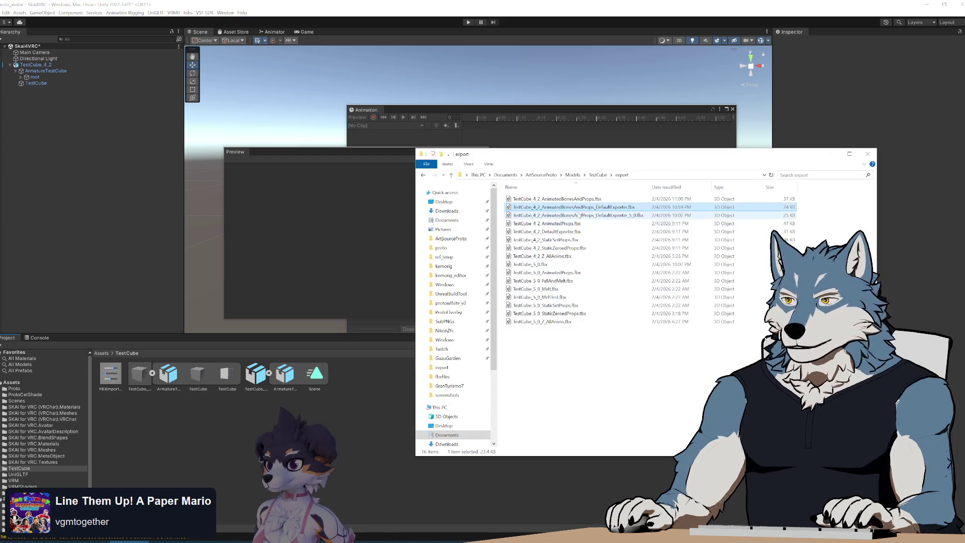
Import TestCube_4_2_AnimatedBonesAndProps.fbx into the TestCube folder and view its Scene clip
mouse_move(573, 199)
left_mouse_down()
mouse_move(583, 186)
mouse_move(348, 405)
mouse_move(364, 402)
left_mouse_up()
left_click(375, 380)
left_click(402, 374)
left_click_drag(458, 111, 461, 111)
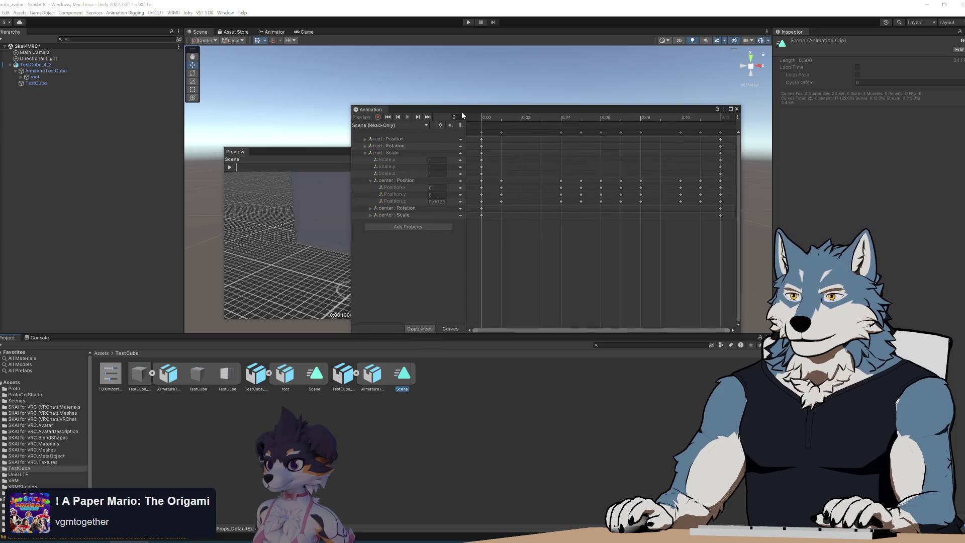
Compare the two models' Scene clip curves and their import settings
left_click(315, 376)
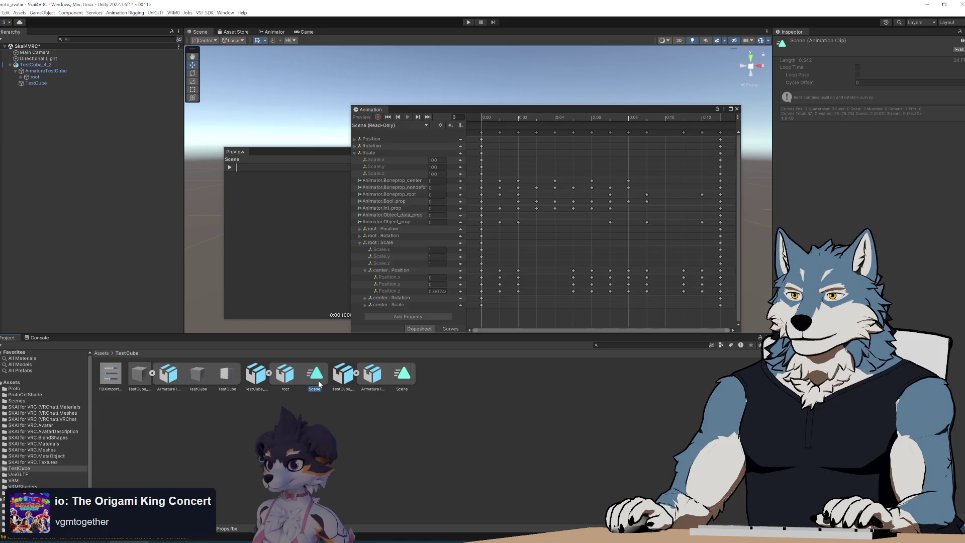
left_click(403, 378)
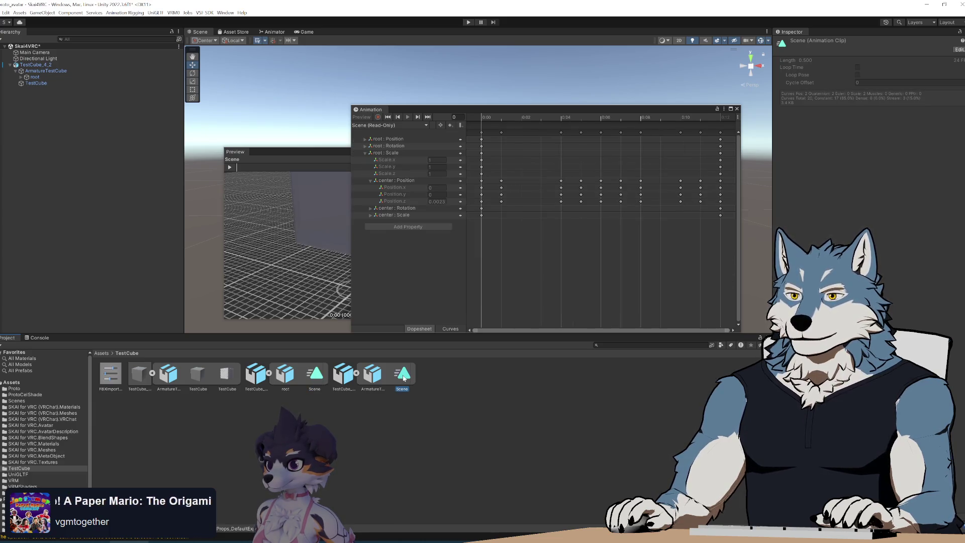
left_click(344, 374)
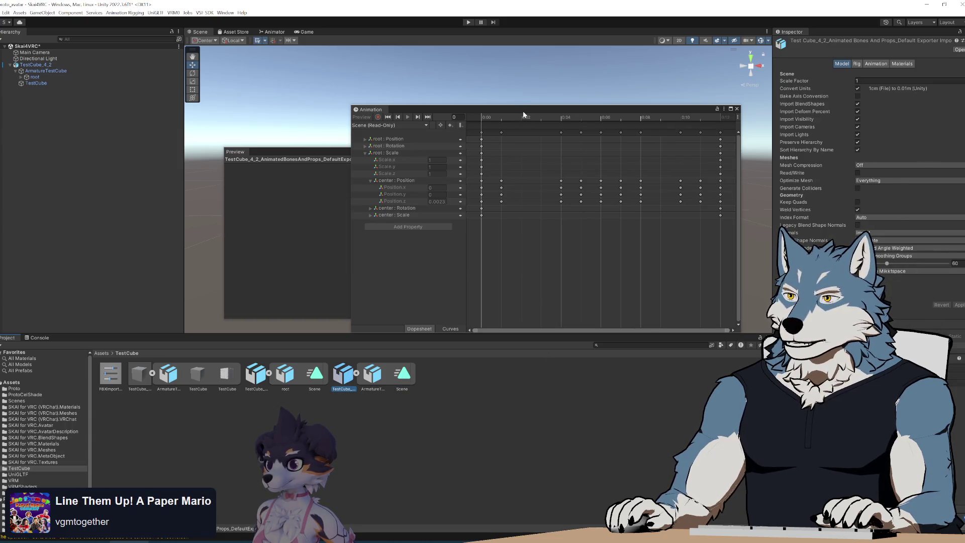
left_click(257, 382)
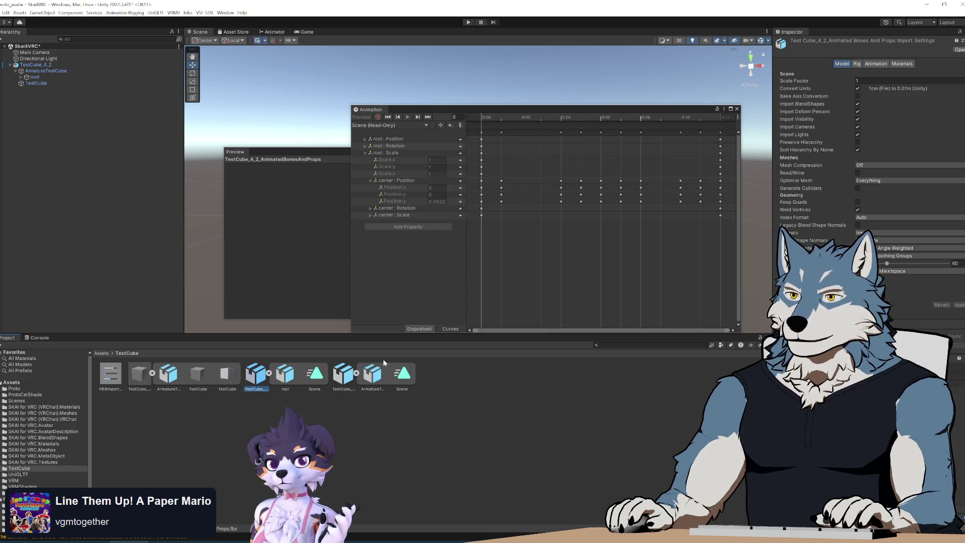
left_click(318, 376)
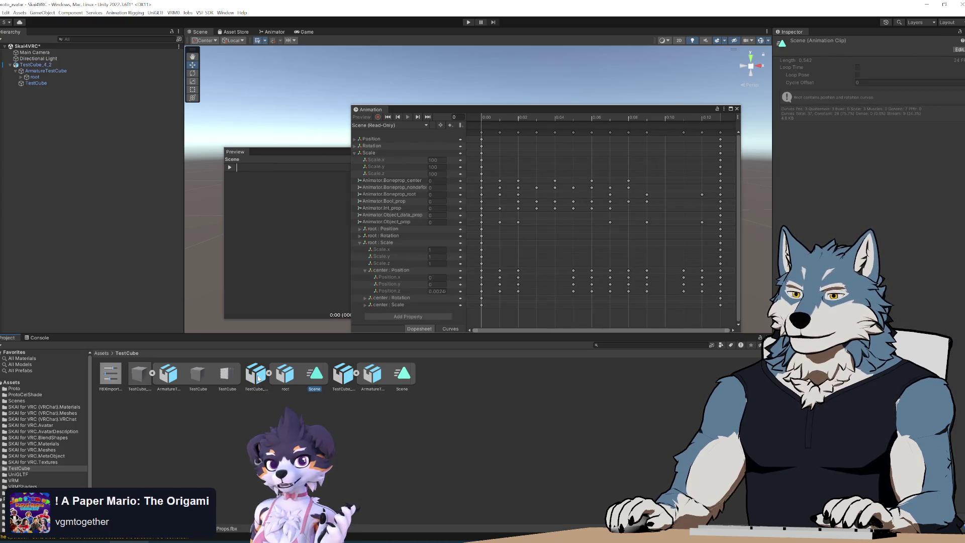
left_click(339, 375)
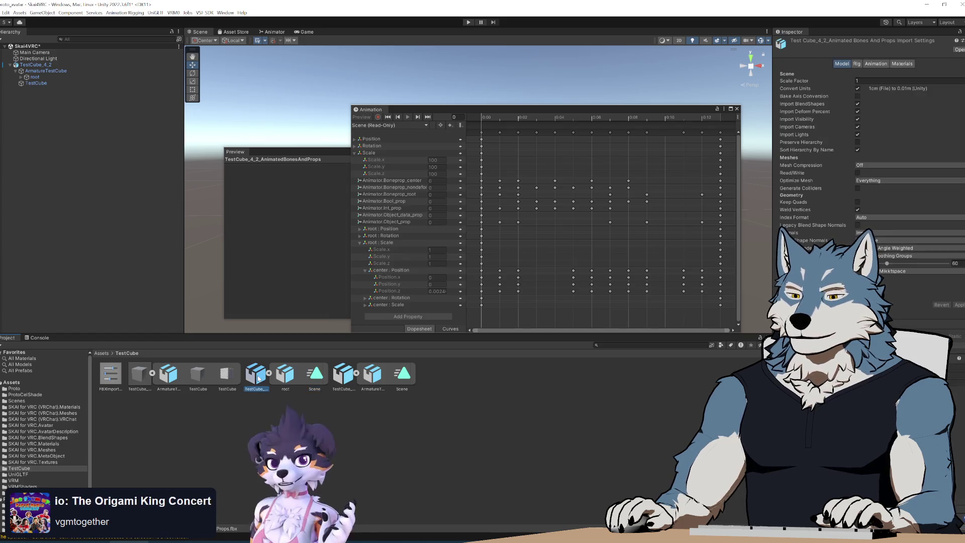
Enable Preserve Hierarchy on the AnimatedBonesAndProps model and apply the reimport
left_click(266, 378)
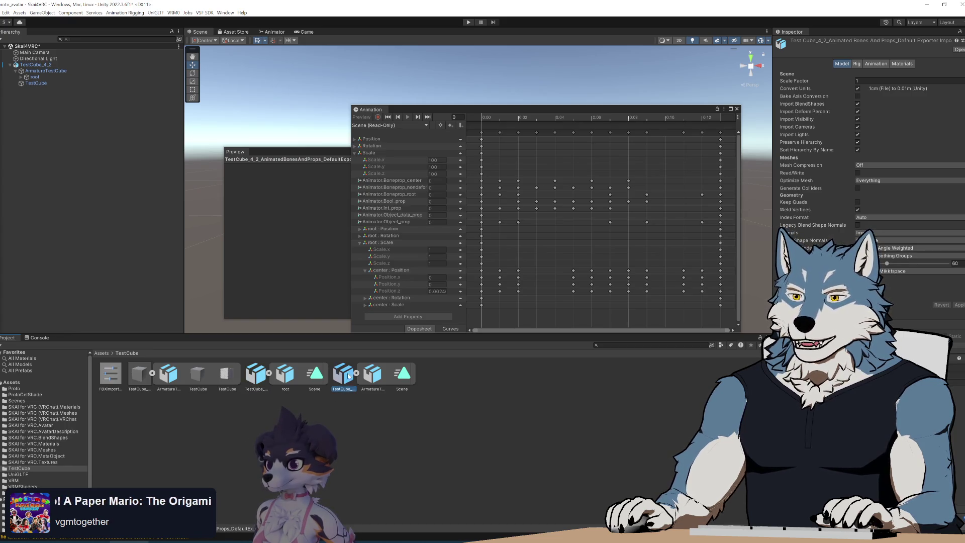
left_click(251, 376)
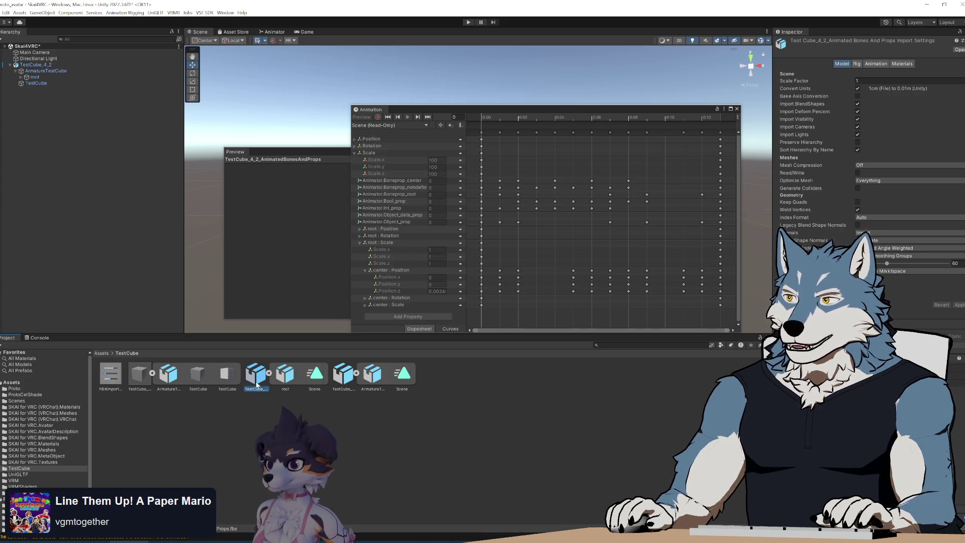
left_click(858, 144)
left_click(960, 305)
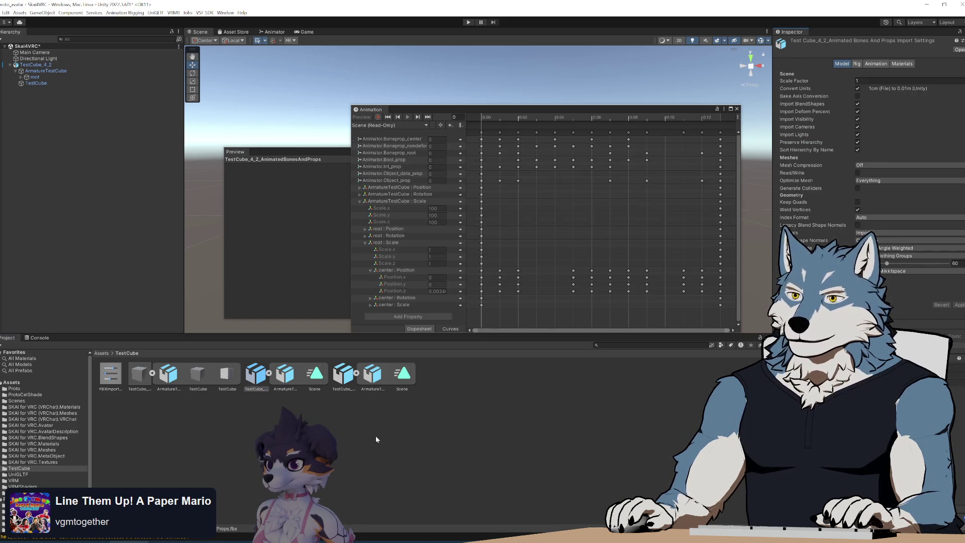
Compare the default exporter's Scene clip with the first file's clip, playing the cube preview
left_click(343, 375)
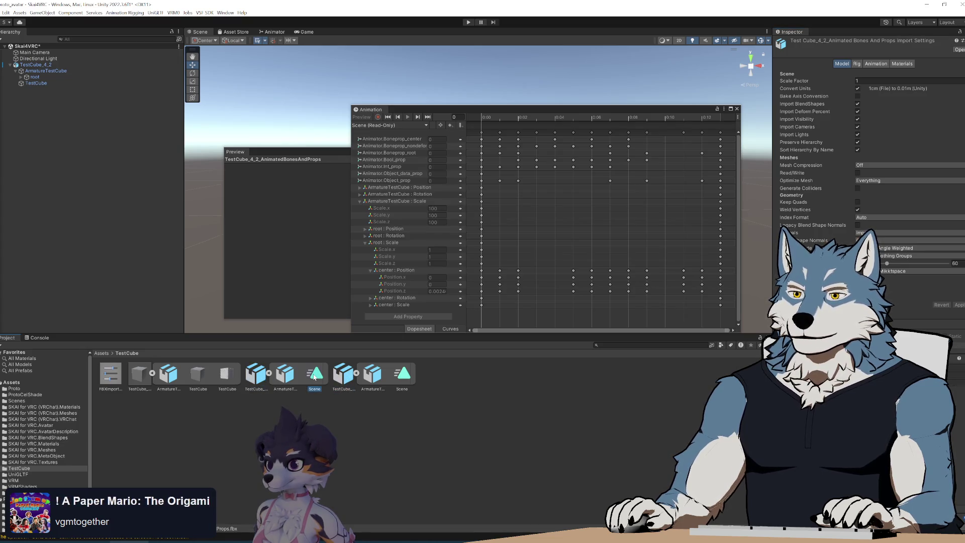
left_click(403, 376)
left_click(314, 376)
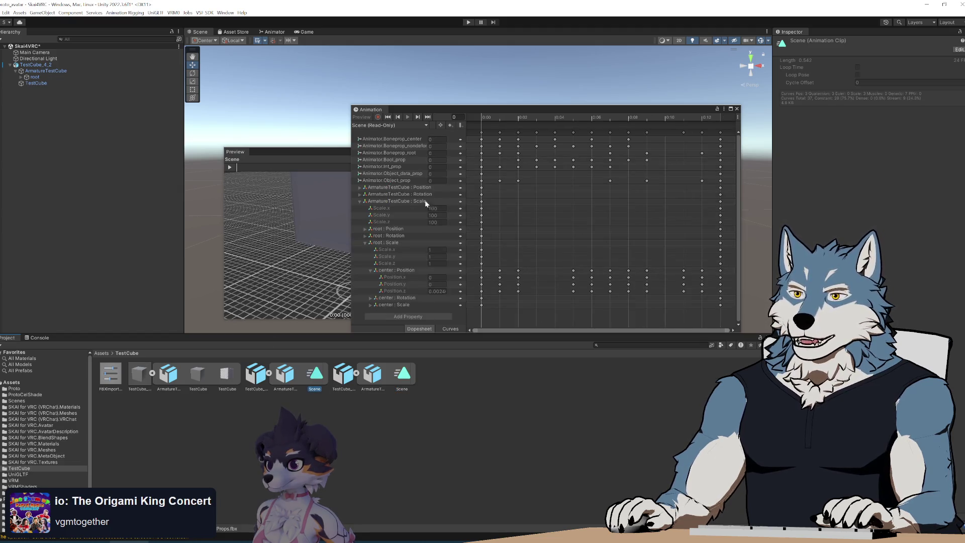
left_click(402, 378)
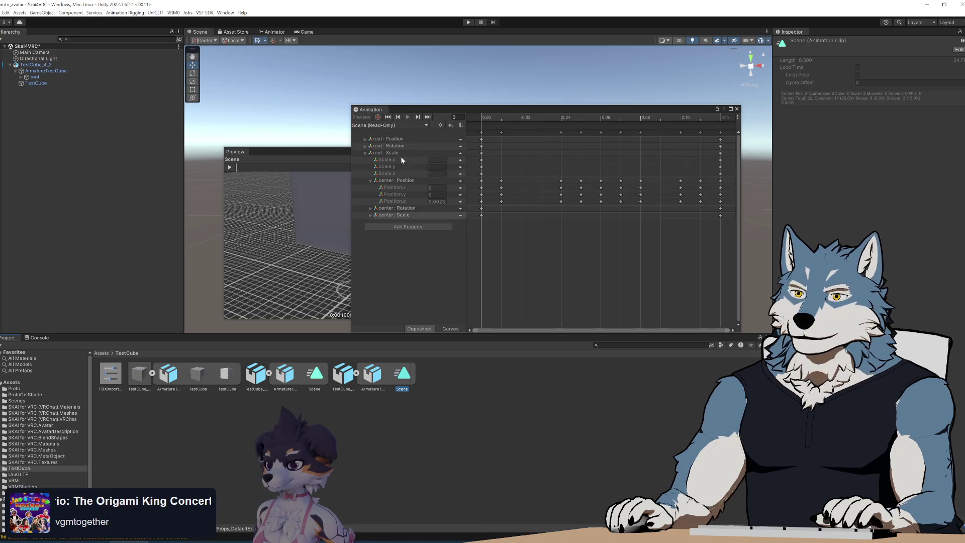
left_click_drag(435, 108, 546, 106)
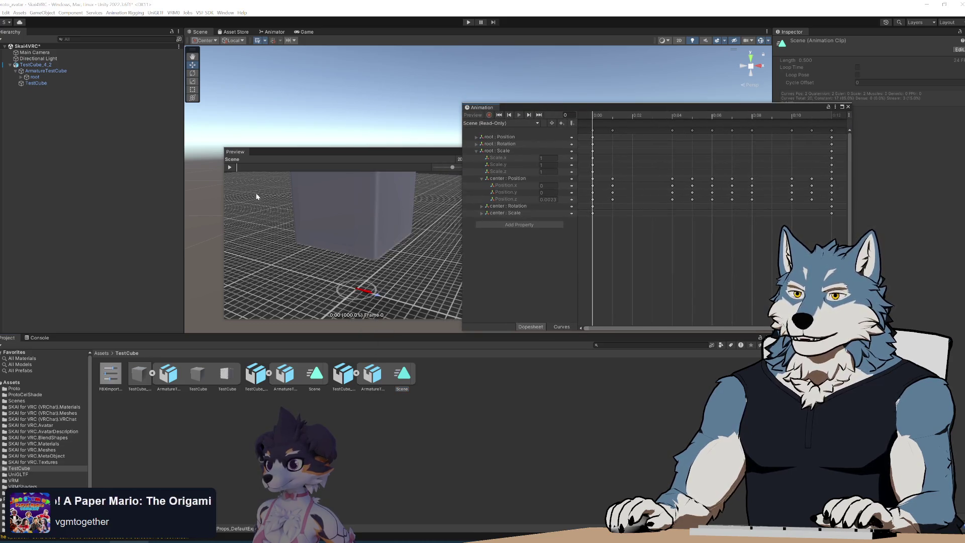
left_click(229, 168)
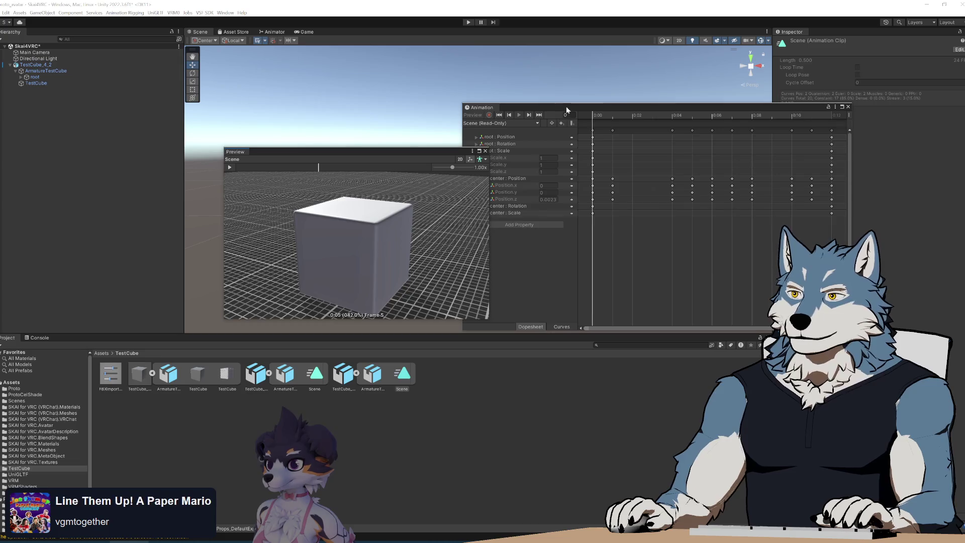
left_click_drag(566, 106, 529, 101)
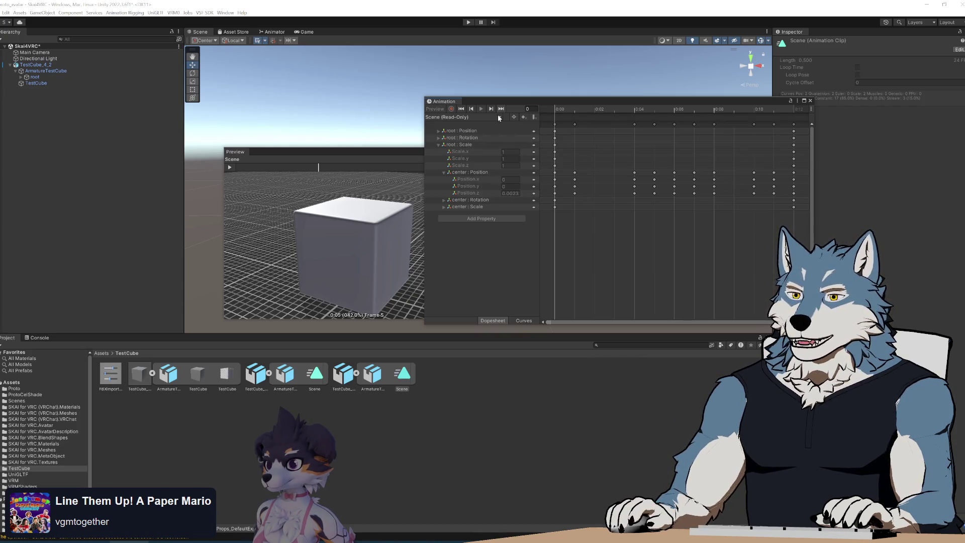
left_click(317, 377)
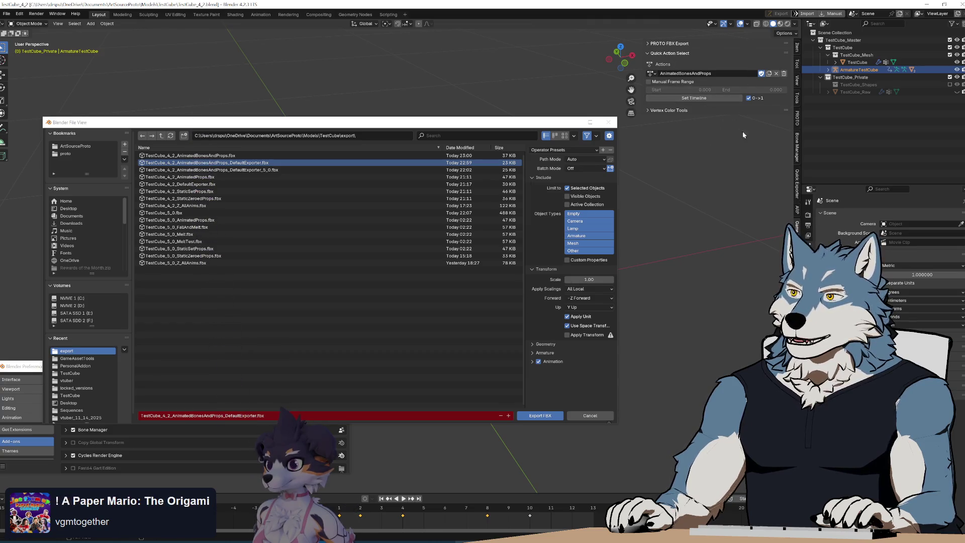
Set the PROTO FBX Export scale to .01
left_click(668, 43)
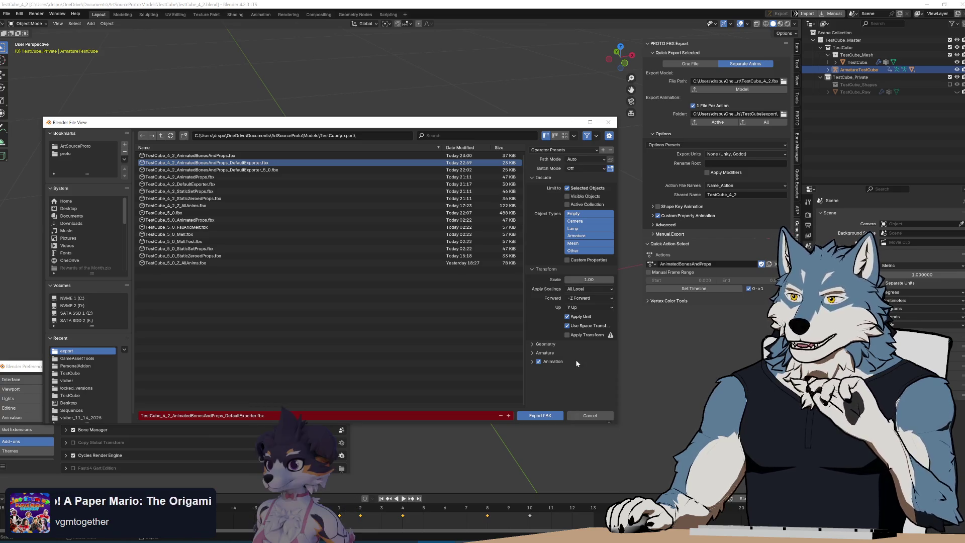
left_click(593, 280)
type(".01")
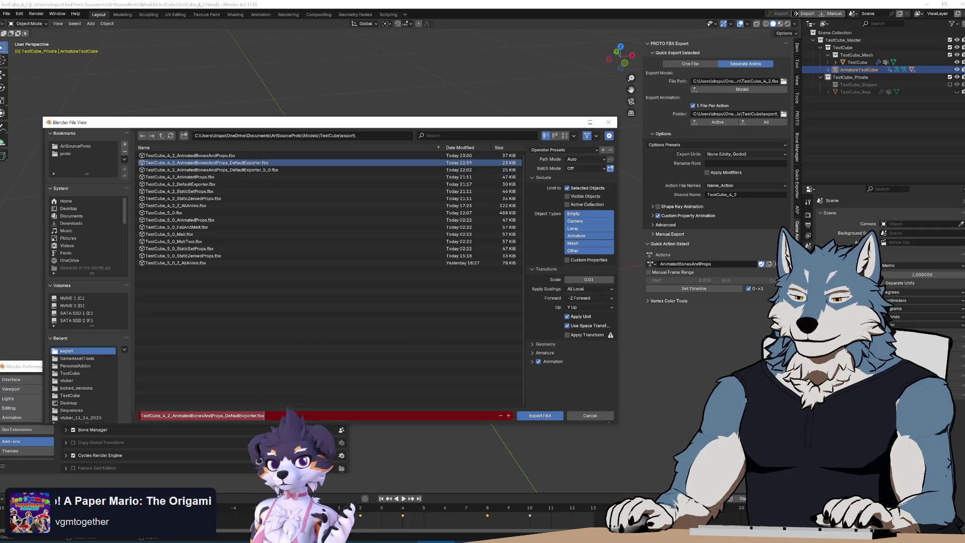
Append _Test to the file name and export TestCube_4_2_AnimatedBonesAndProps_DefaultExporter_Test.fbx
left_click(256, 416)
type("_Test")
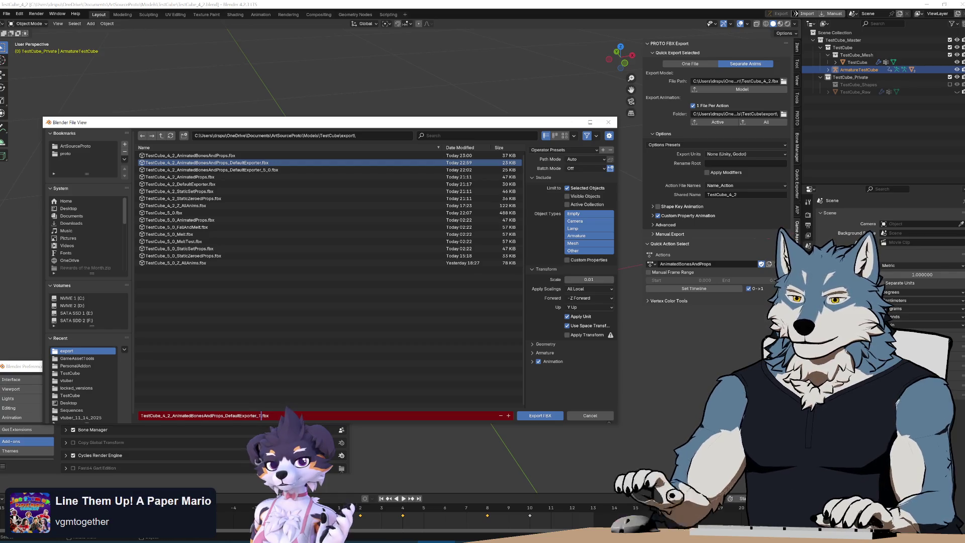
left_click(551, 417)
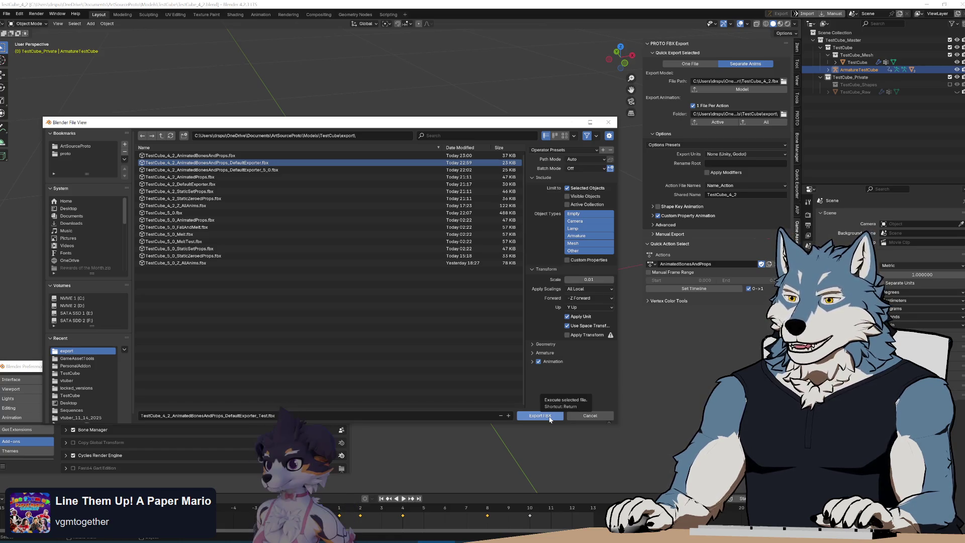
left_click(549, 417)
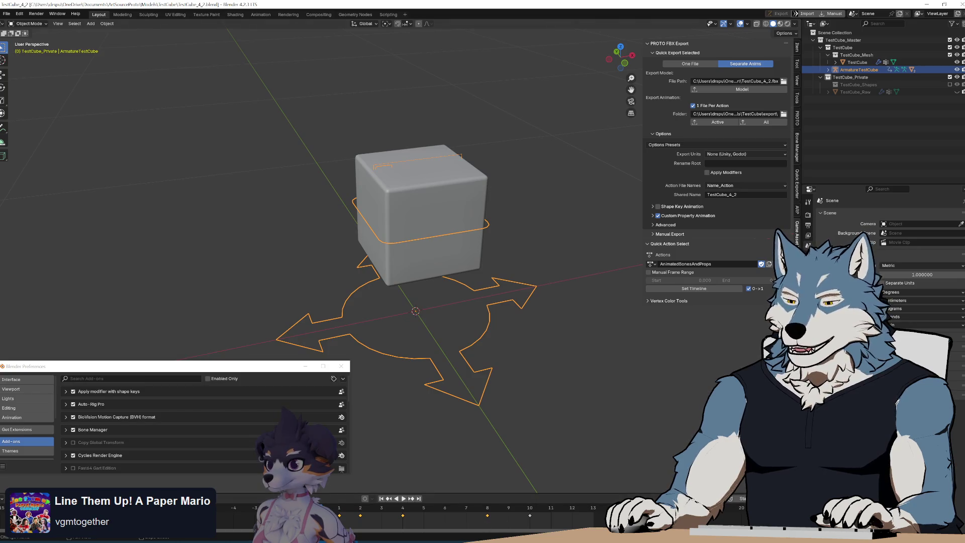
key("alt+Tab")
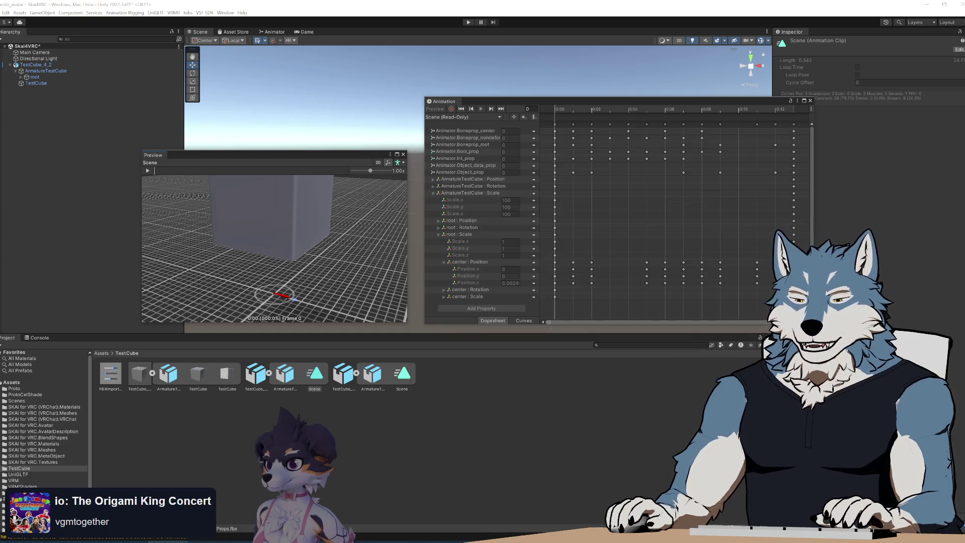
Drag the exported _Test.fbx from the export folder into Unity's TestCube folder
key("alt+Tab")
key("alt+Tab")
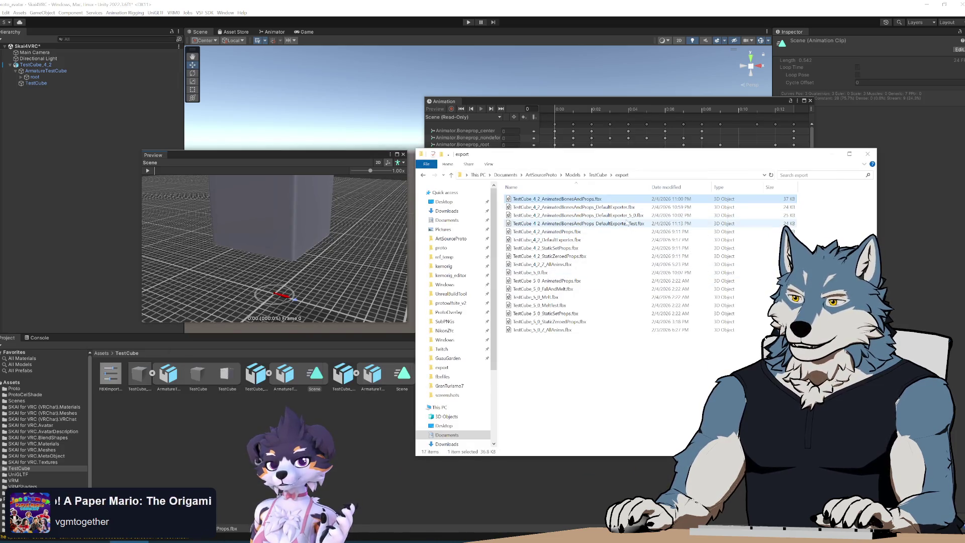
left_click(578, 224)
left_click_drag(376, 414, 347, 471)
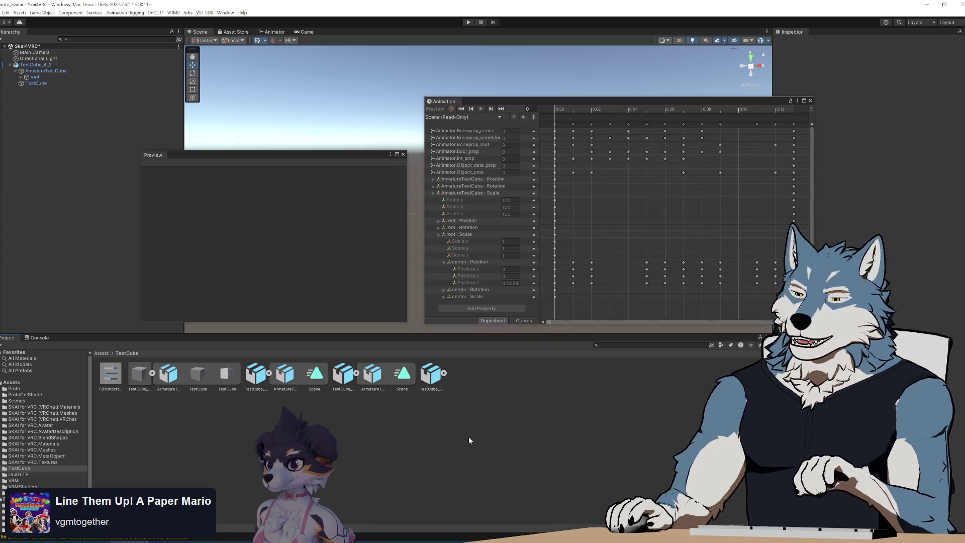
Check the _Test model's Scene clip and root child in the scene, then delete it
left_click(445, 373)
left_click(490, 375)
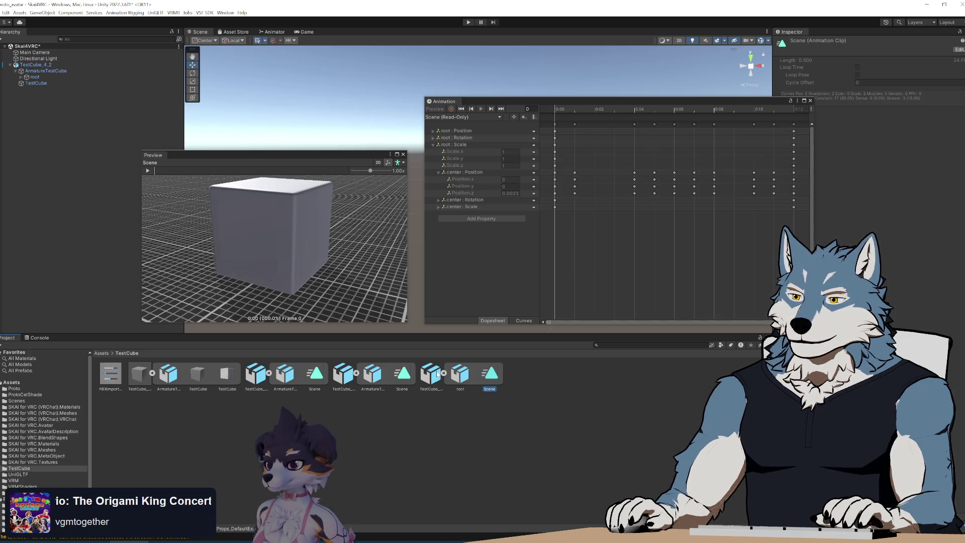
mouse_move(26, 121)
left_mouse_down()
mouse_move(67, 164)
mouse_move(21, 134)
mouse_move(54, 135)
left_mouse_up()
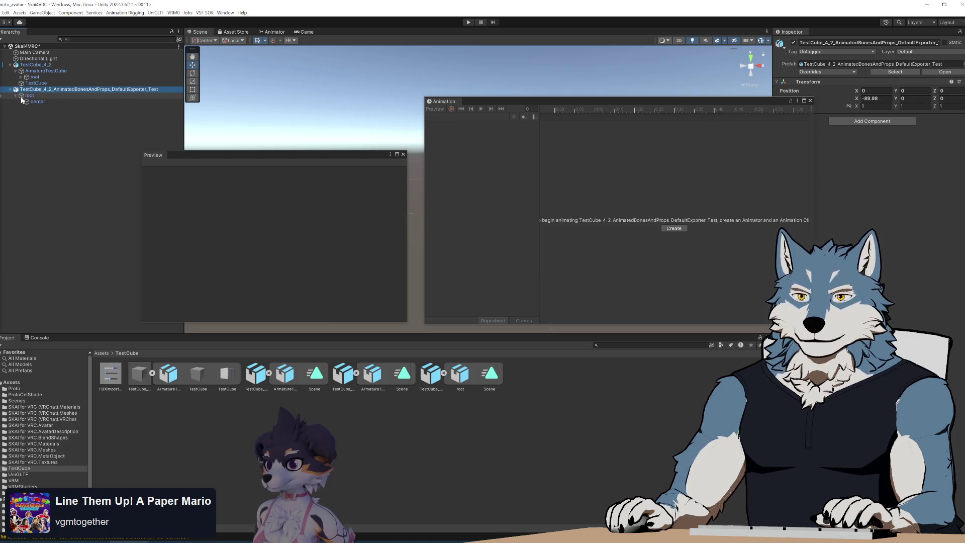
left_click(36, 96)
left_click(36, 90)
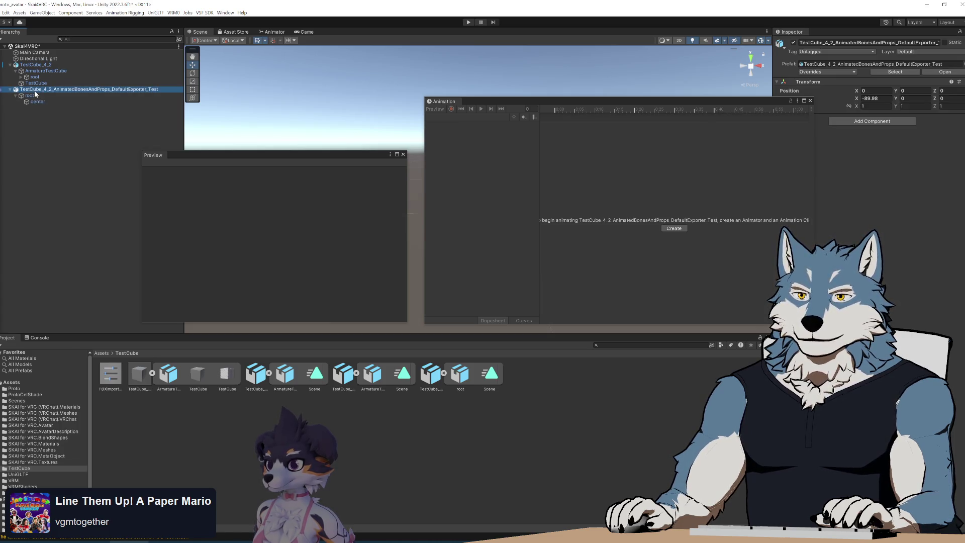
key("Delete")
Tick Preserve Hierarchy in the _Test FBX's import settings and apply
left_click(441, 386)
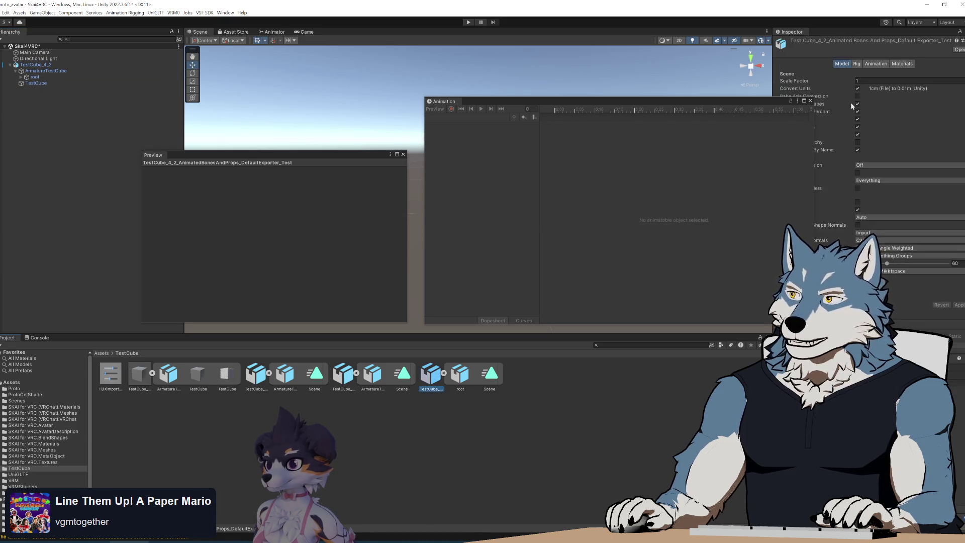
mouse_move(711, 101)
left_mouse_down()
mouse_move(670, 96)
mouse_move(593, 128)
mouse_move(586, 240)
mouse_move(550, 173)
left_mouse_up()
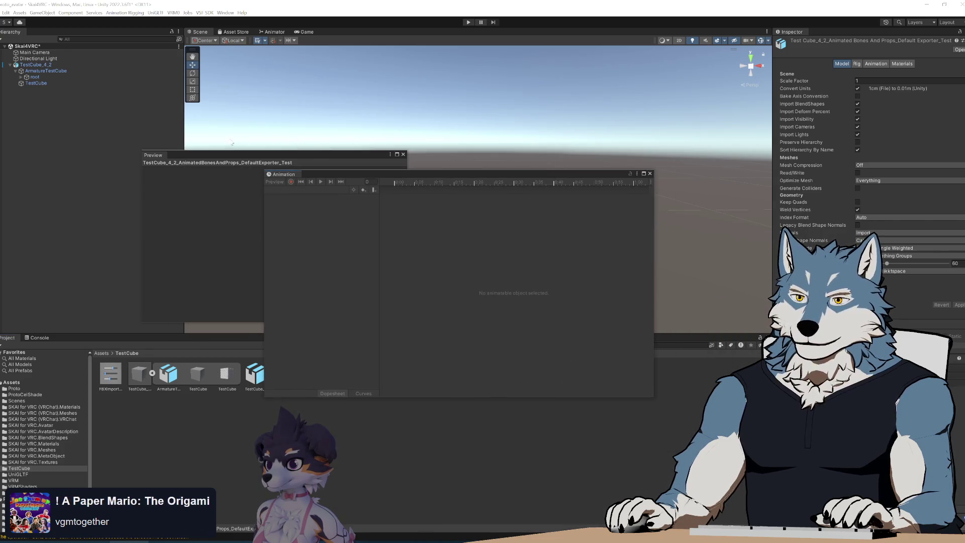
left_click(403, 154)
left_click(552, 196)
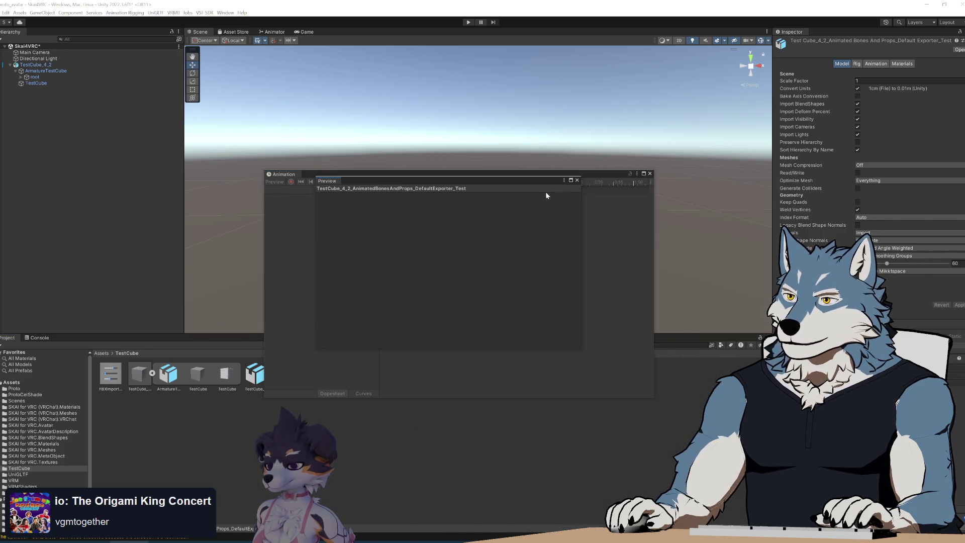
left_click(577, 181)
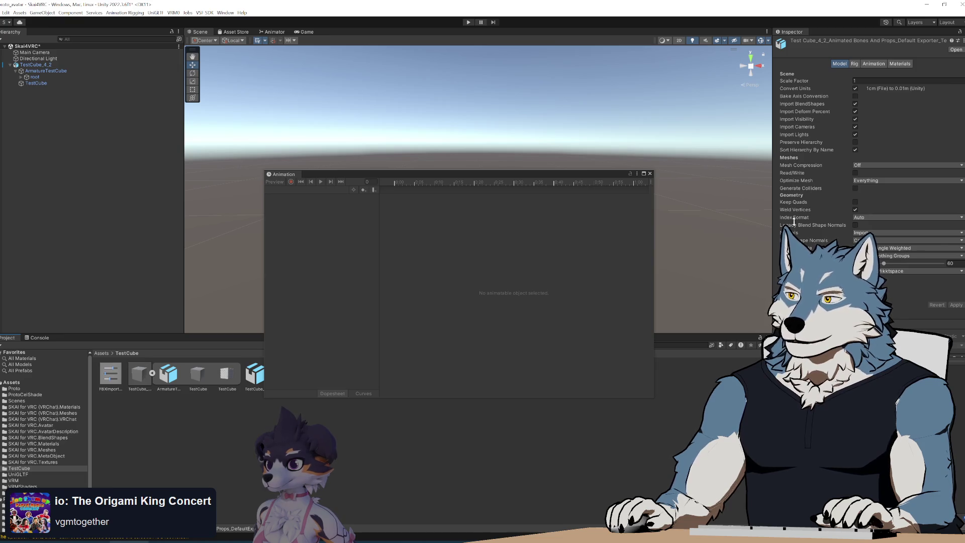
left_click(855, 142)
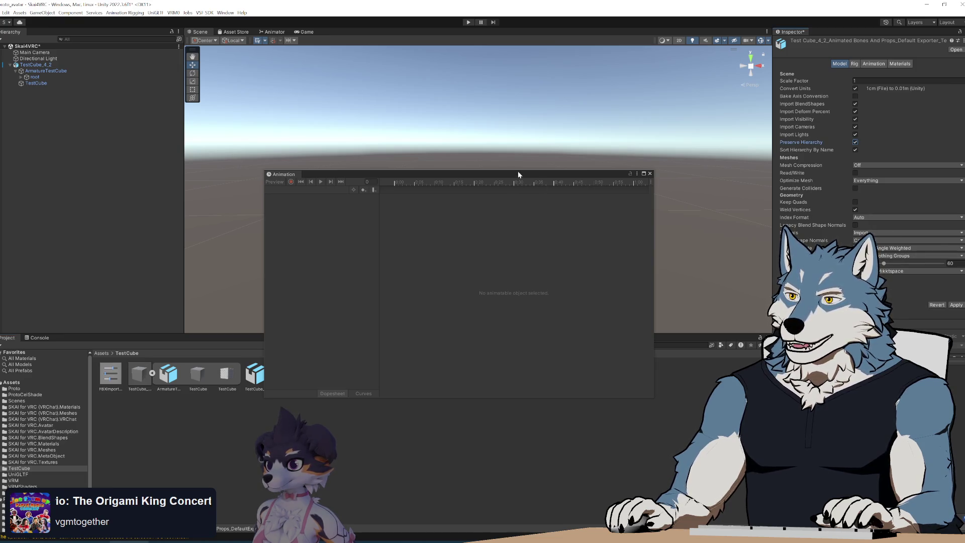
left_click_drag(516, 172, 585, 84)
left_click(955, 305)
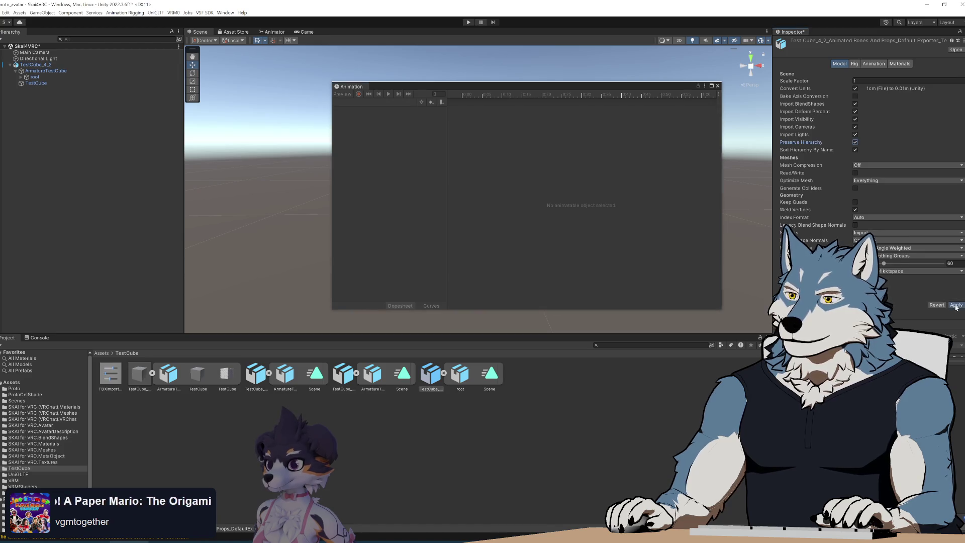
Place the reimported _Test model, inspect ArmatureTestCube, root and center, and view the last Scene clip's keyframes
left_click_drag(430, 374, 69, 147)
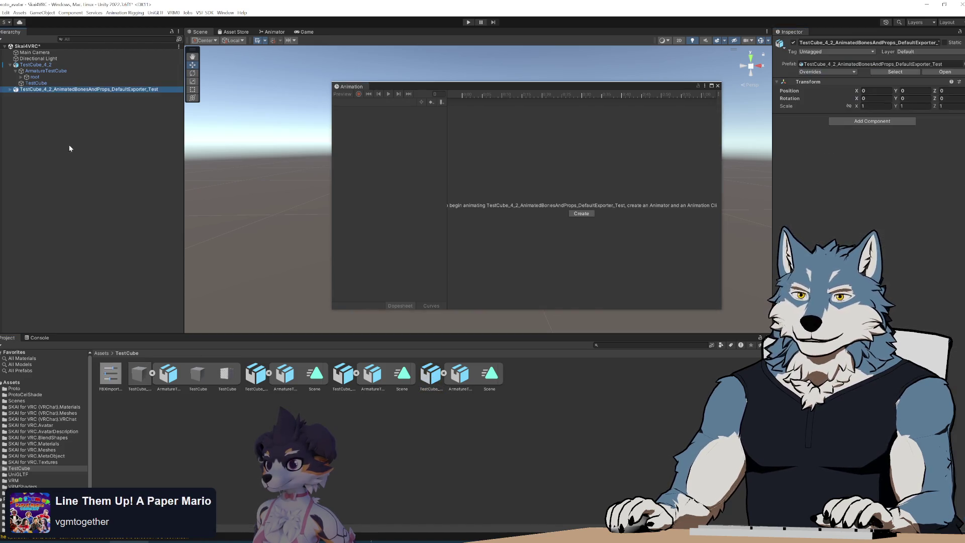
left_click(11, 90)
left_click(28, 96)
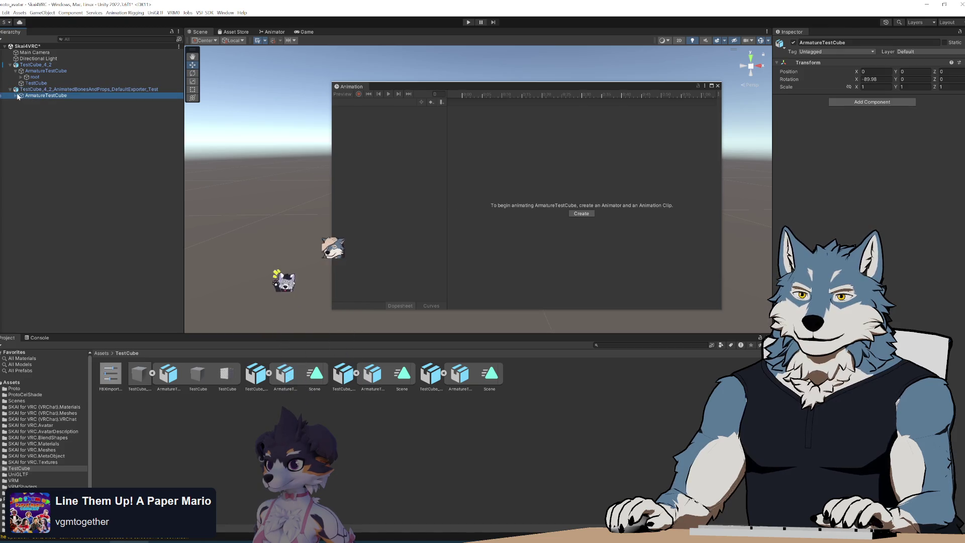
left_click(32, 102)
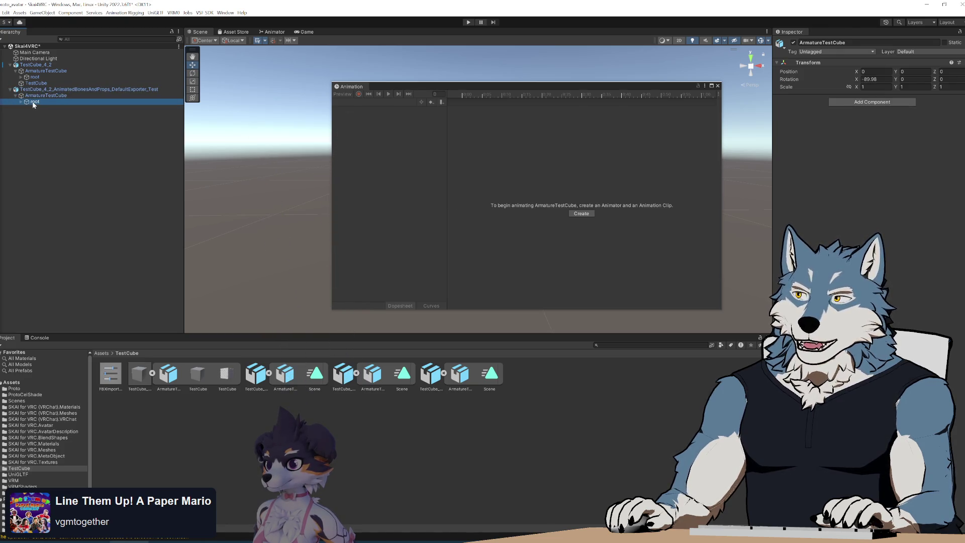
left_click(20, 101)
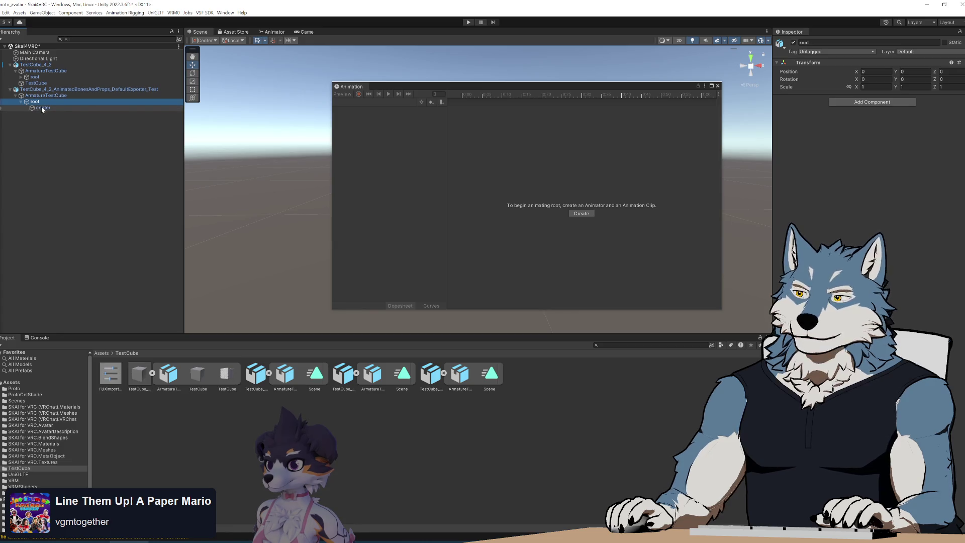
left_click(42, 109)
left_click(39, 95)
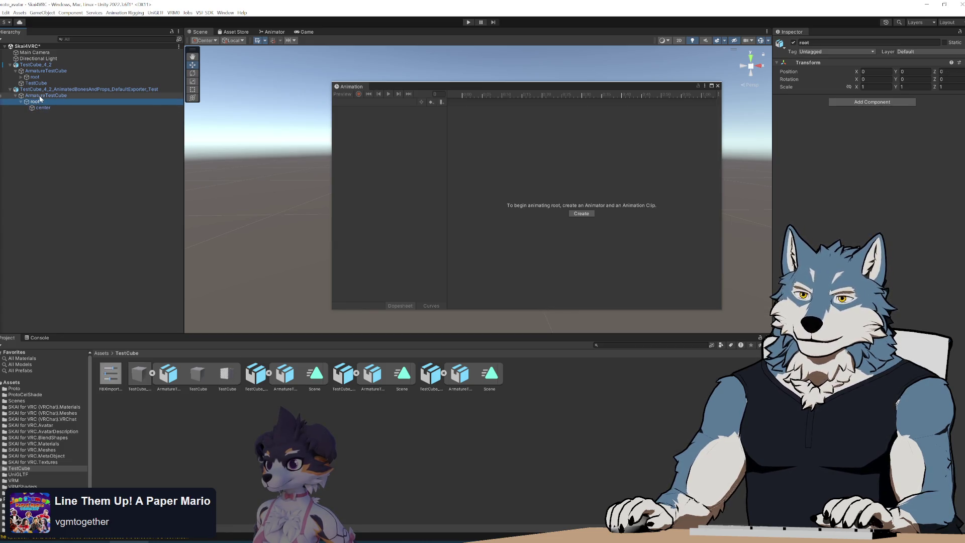
left_click(489, 375)
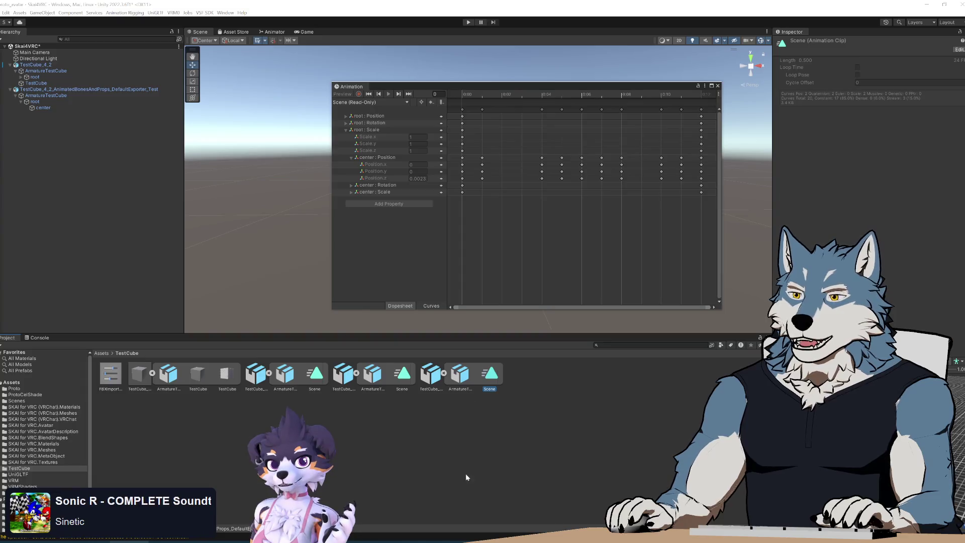
key("alt+Tab")
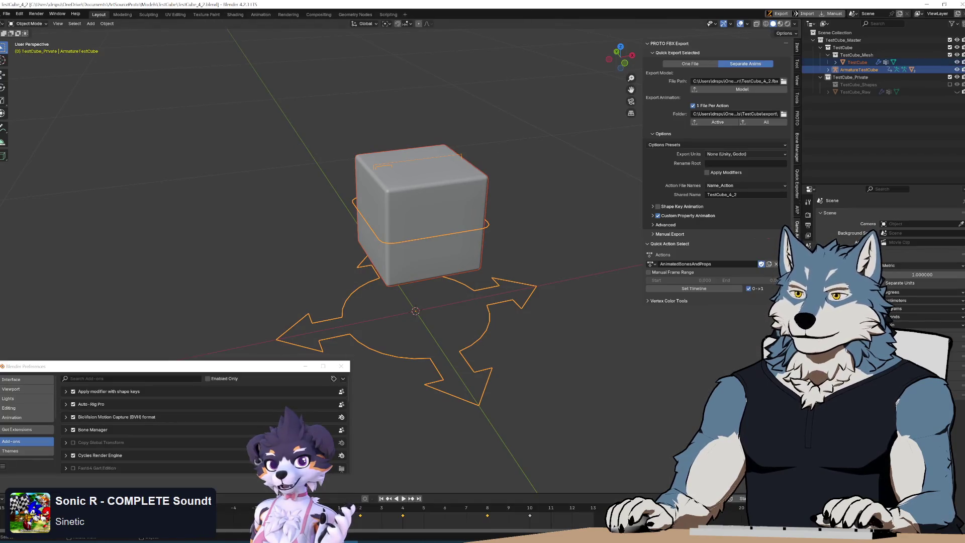
Make StaticZeroedProps the active action and export the FBX with Animation unchecked
left_click(656, 265)
left_click(693, 298)
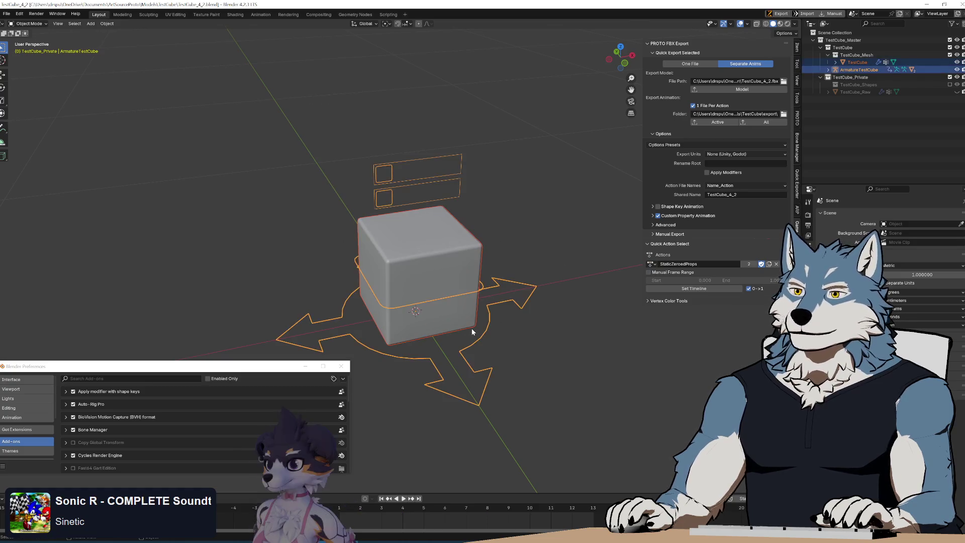
left_click(10, 15)
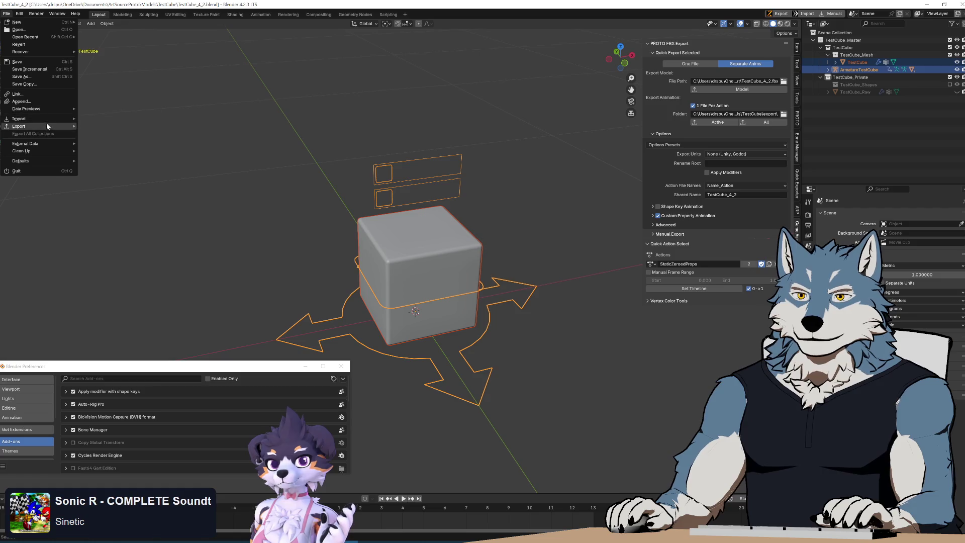
mouse_move(47, 125)
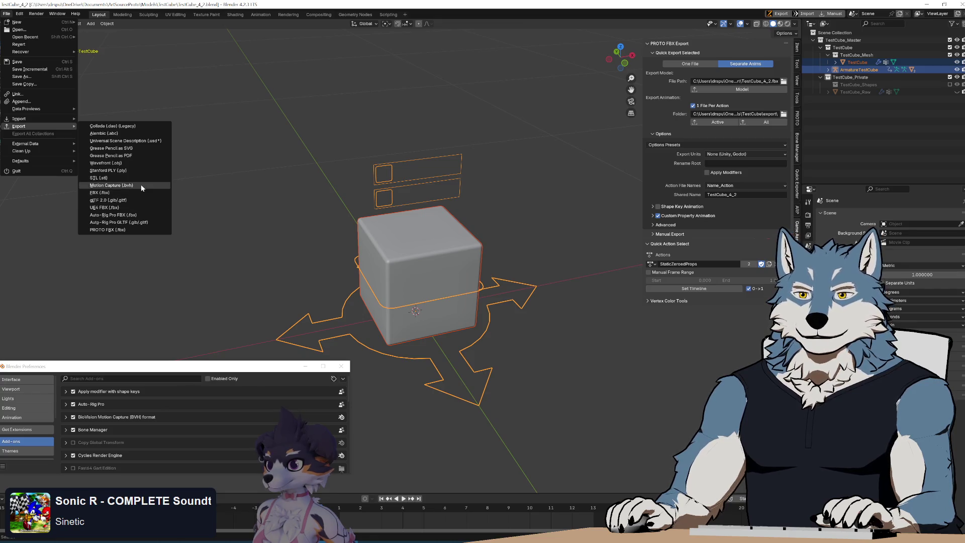
left_click(142, 194)
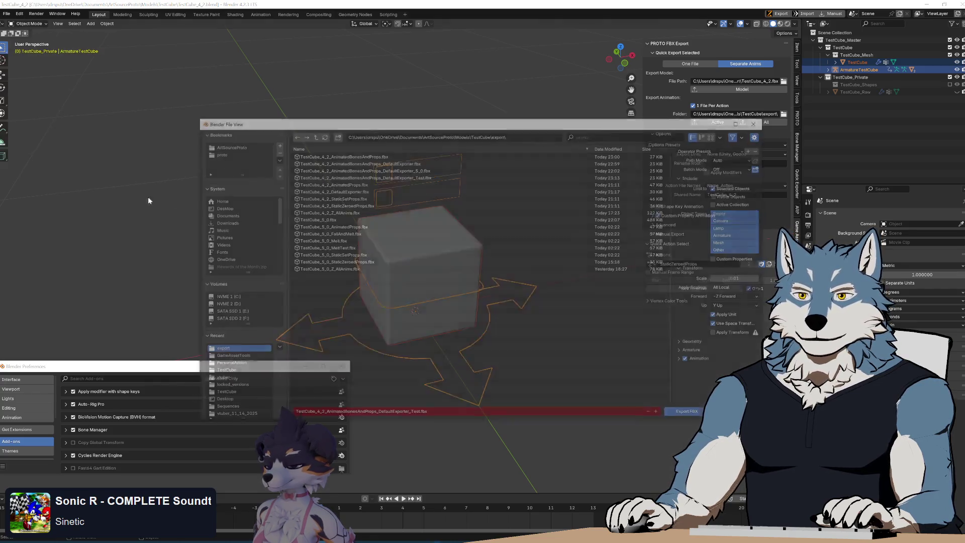
left_click(685, 361)
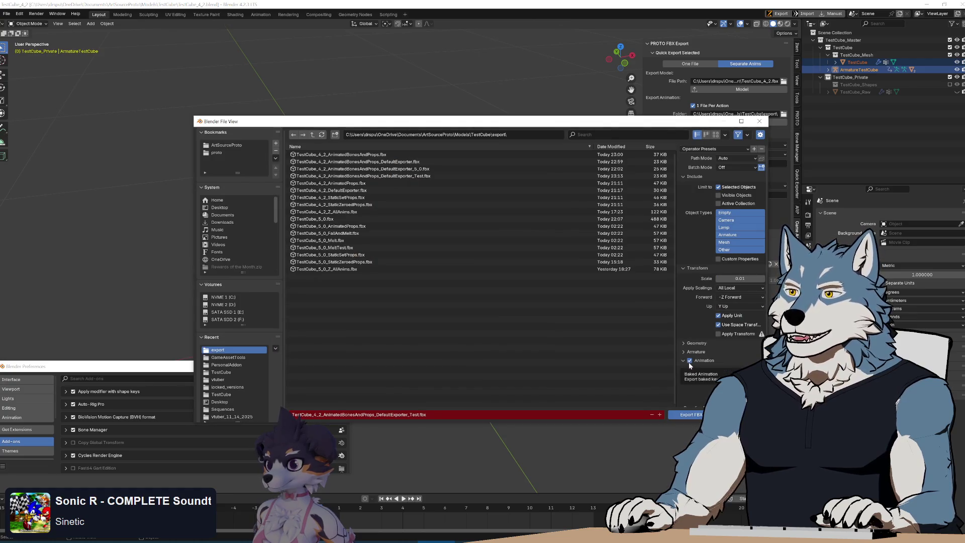
left_click(689, 361)
left_click(683, 360)
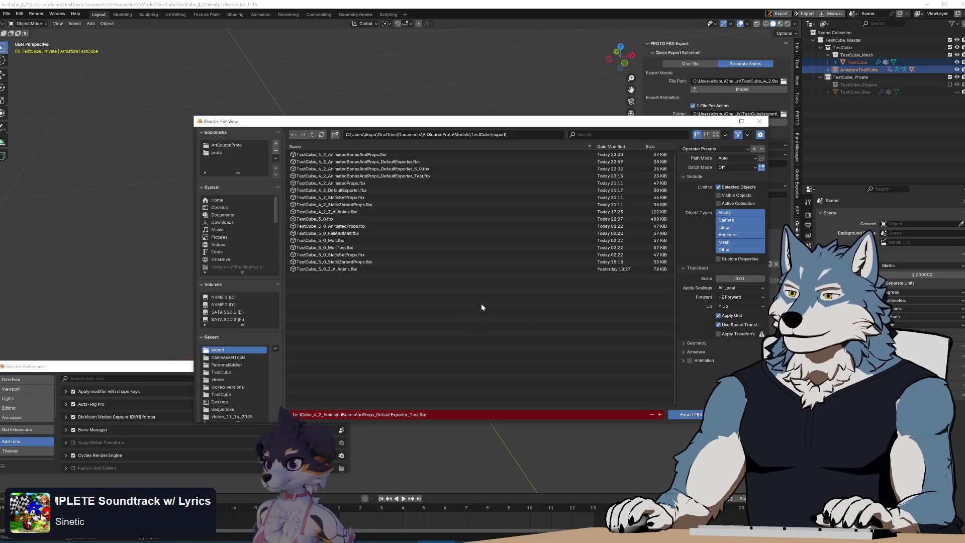
left_click(690, 415)
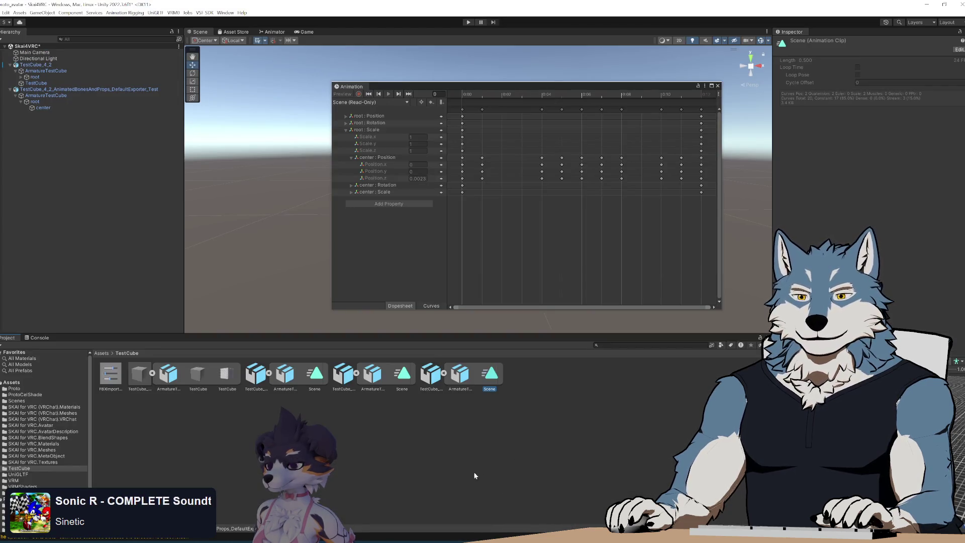
Delete the old test FBX asset and its missing-prefab TestCube object from the scene
left_click(431, 374)
key("Delete")
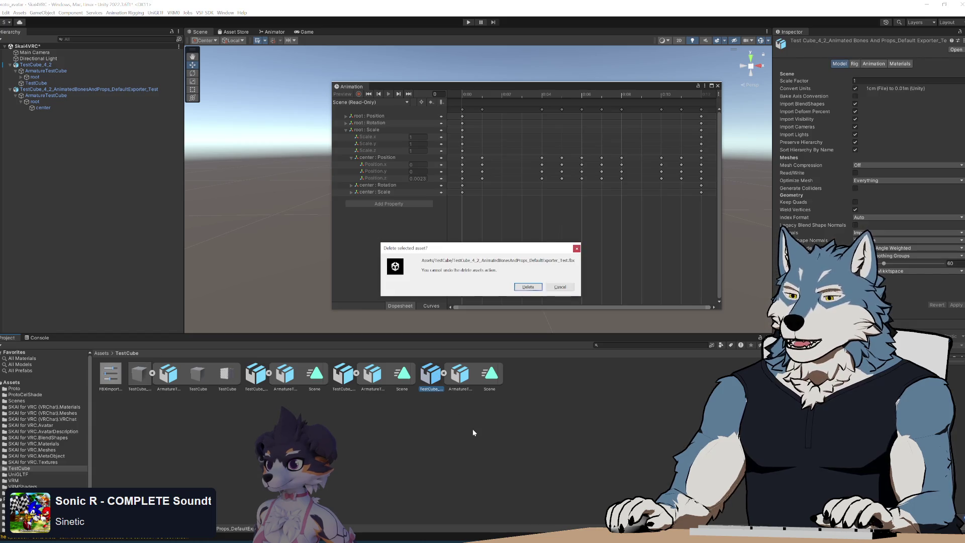
left_click(528, 286)
left_click(54, 91)
key("Delete")
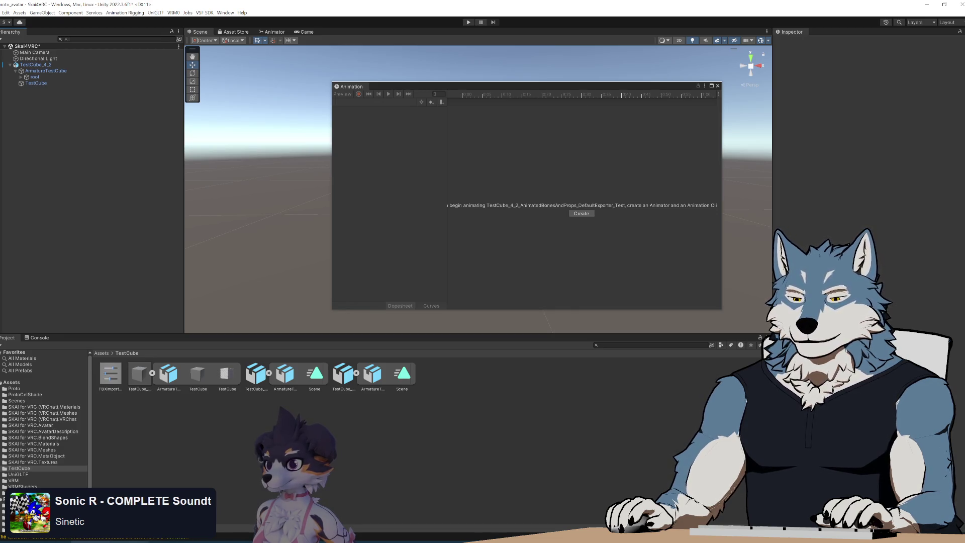
Import the newly exported DefaultExporter_Test FBX from the export folder into the Project
key("alt+Tab")
mouse_move(595, 229)
left_mouse_down()
mouse_move(352, 444)
mouse_move(367, 435)
mouse_move(529, 503)
left_mouse_up()
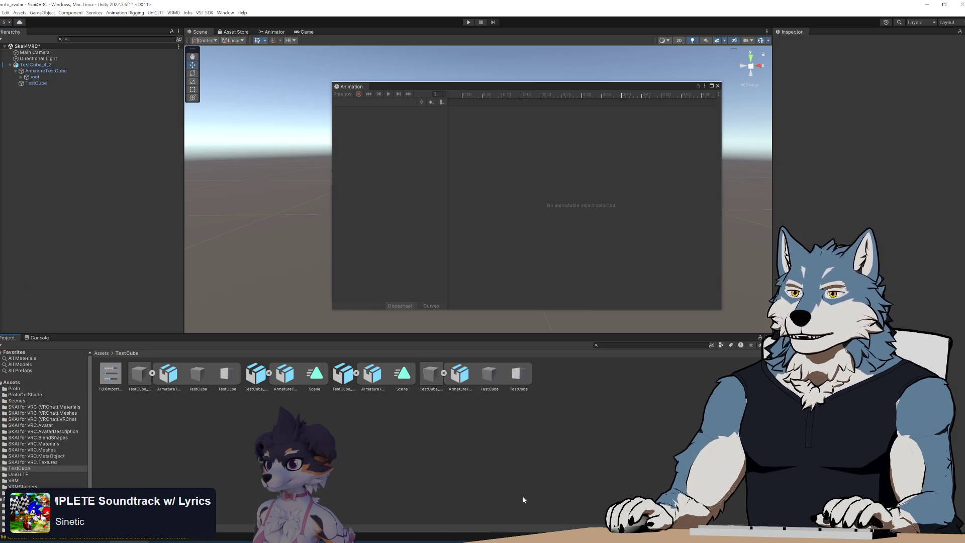
left_click(465, 377)
left_click(433, 376)
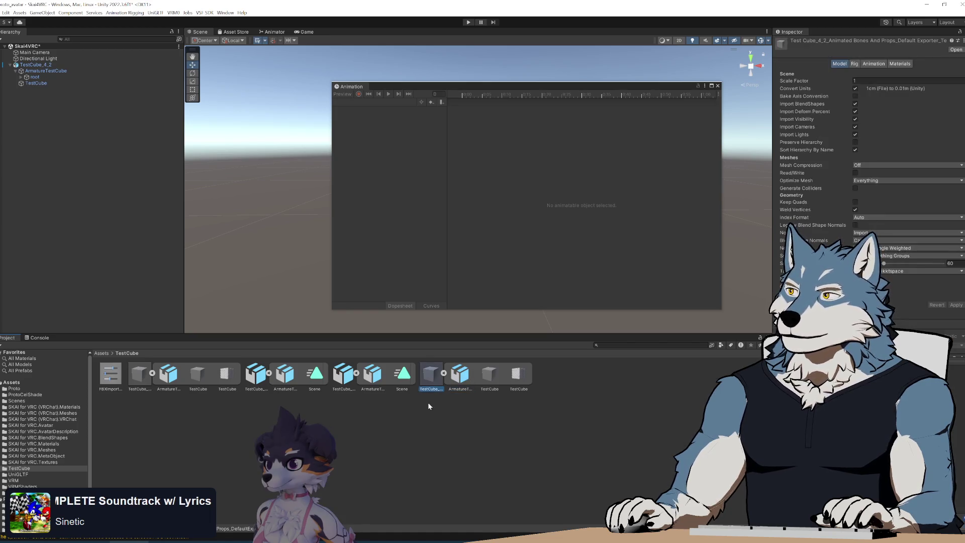
left_click(489, 376)
left_click(477, 440)
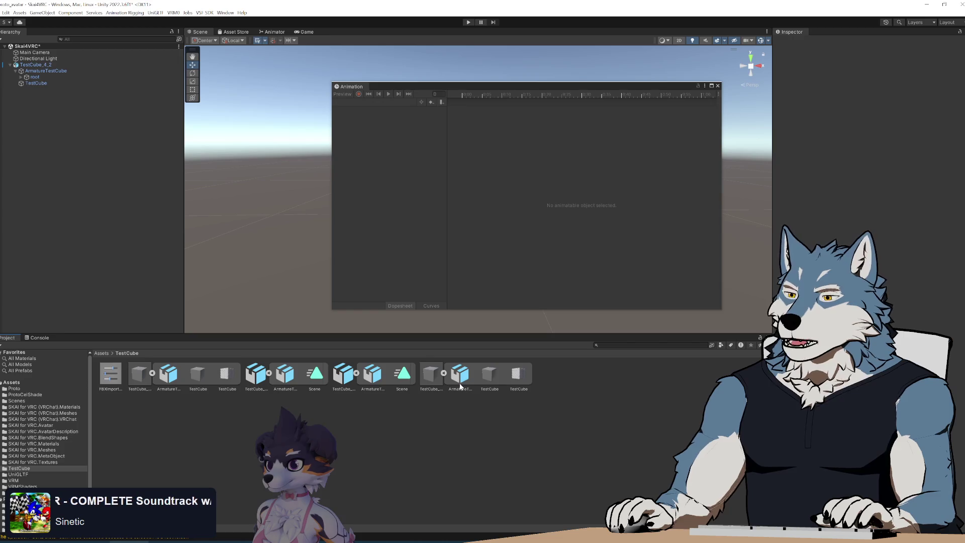
Add the new FBX to the scene and inspect ArmatureTestCube (rotation X -89.98, scale 1), root and TestCube
left_click_drag(431, 375, 63, 161)
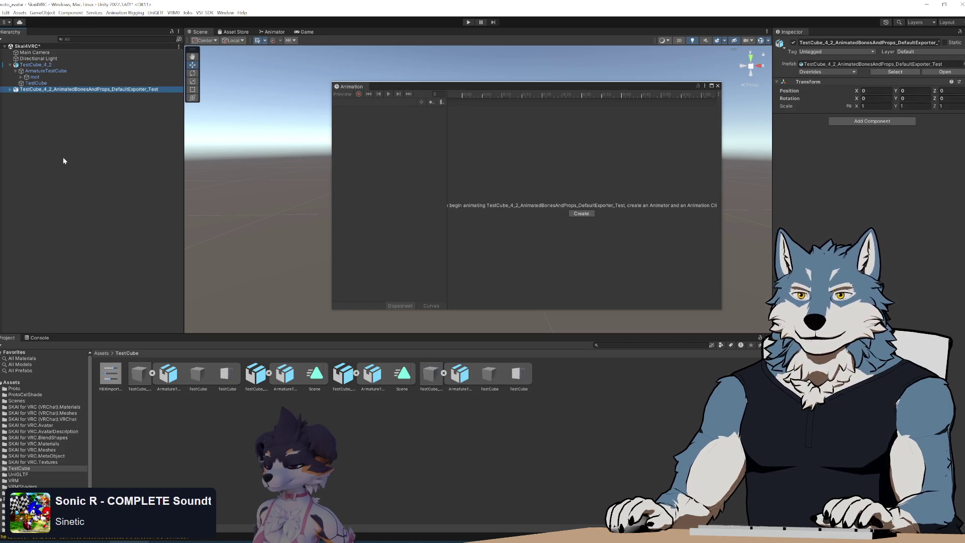
left_click(44, 96)
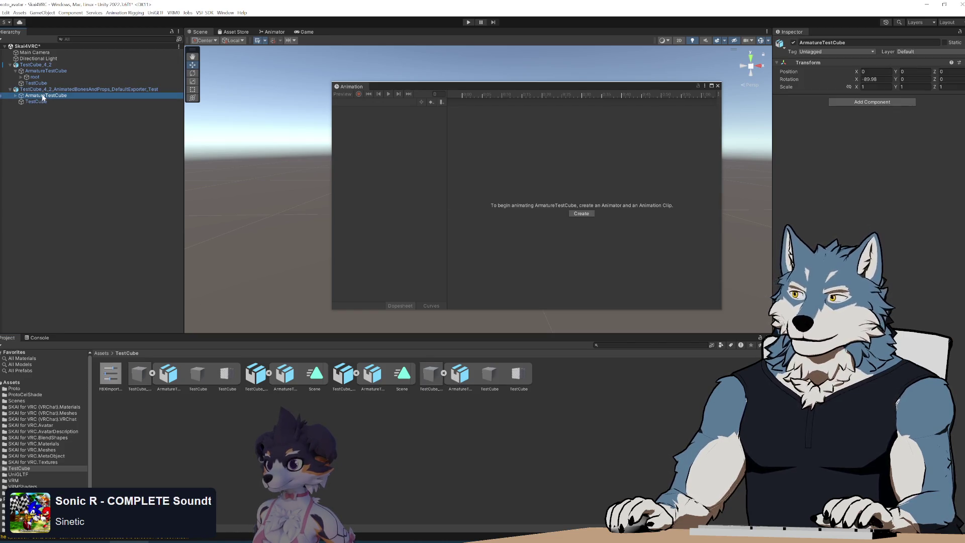
left_click(36, 102)
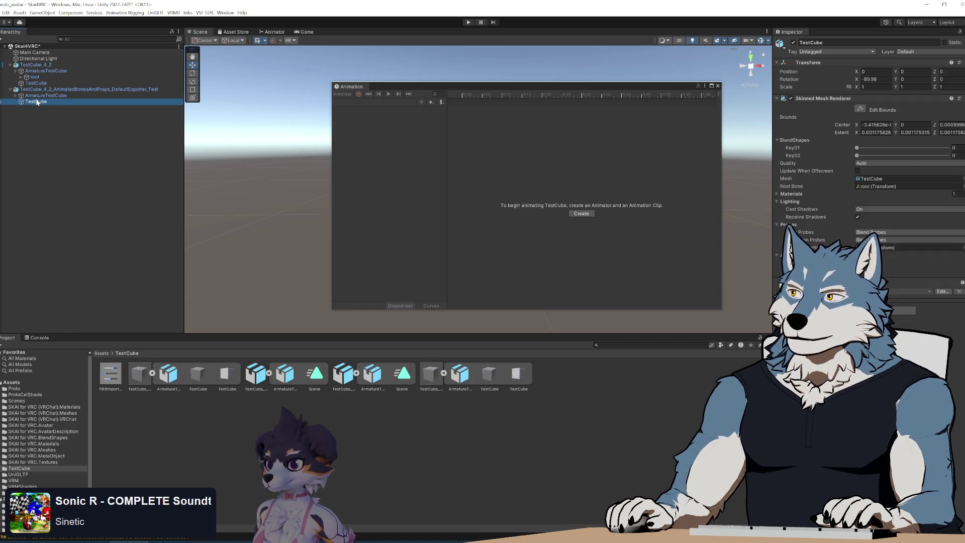
left_click(22, 96)
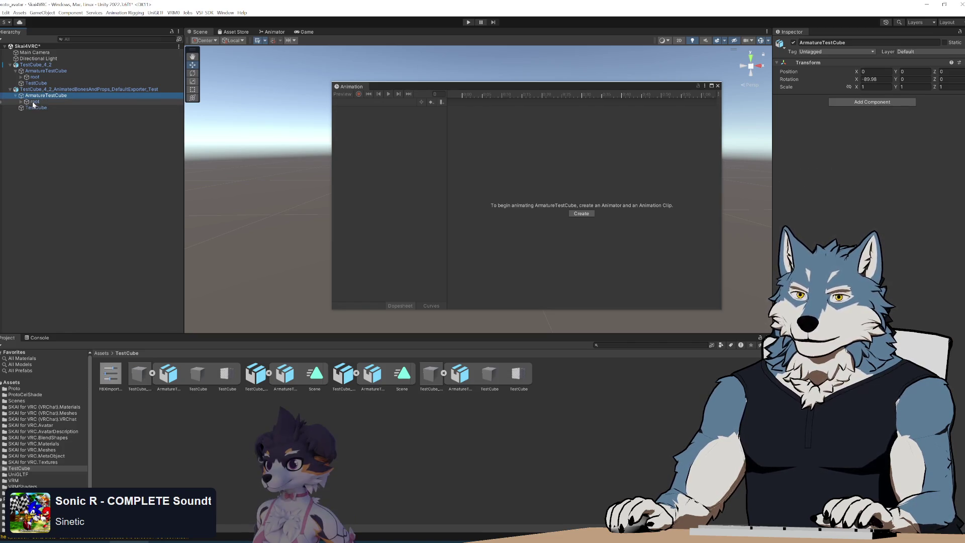
left_click(34, 103)
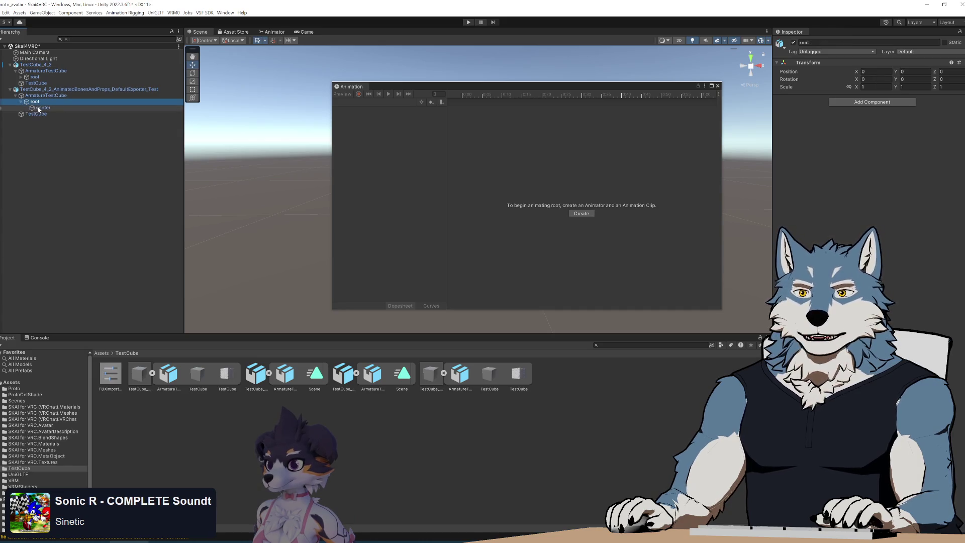
left_click(35, 96)
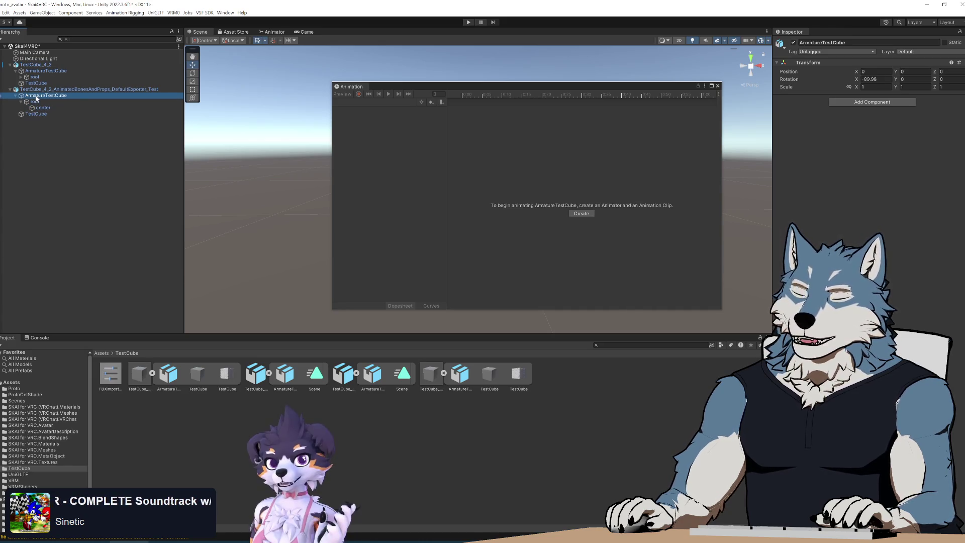
left_click(36, 90)
left_click(36, 96)
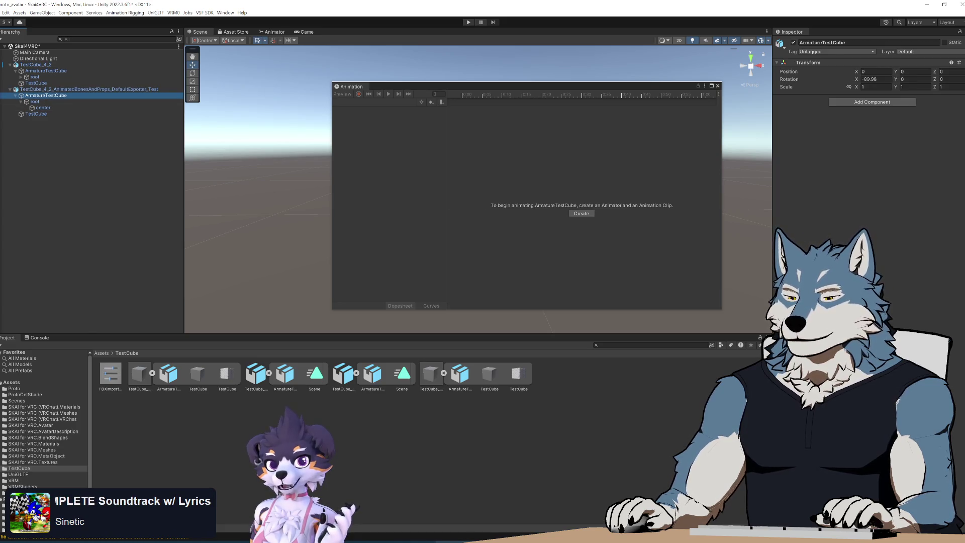
key("alt+Tab")
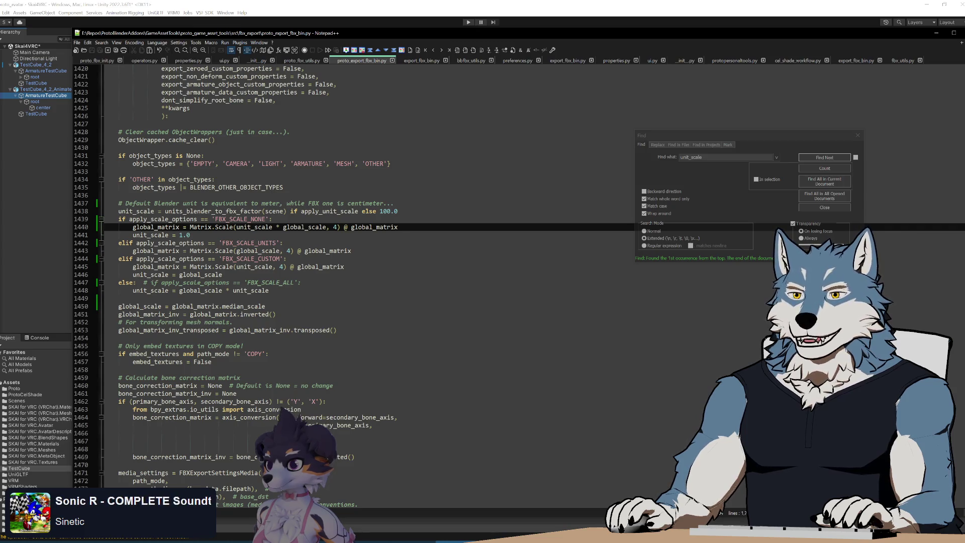
Review the FBX_SCALE_NONE unit-scale handling on lines 1439-1440 of the exporter code
double_click(240, 220)
left_click(239, 227)
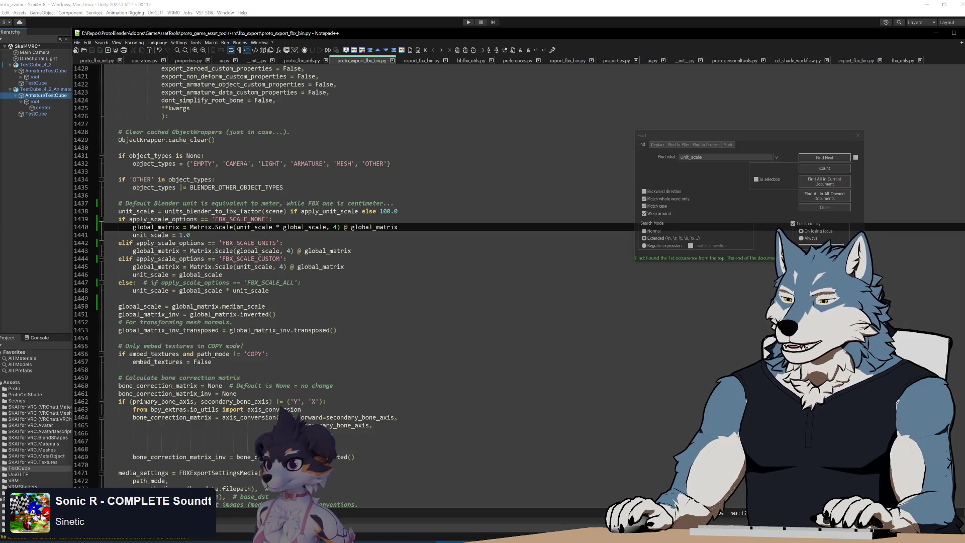
key("alt+Tab")
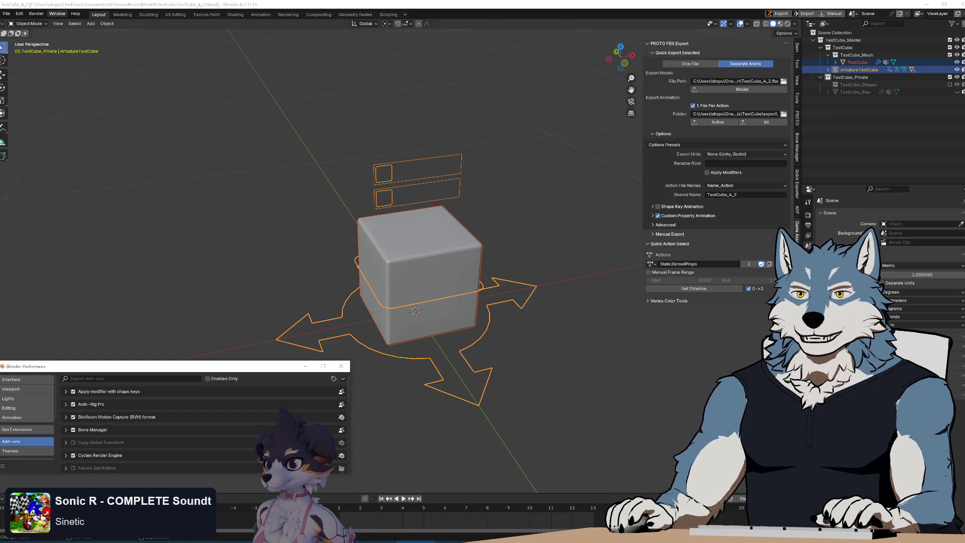
Reopen Blender's FBX export settings and check the 0.01 Transform Scale
left_click(6, 14)
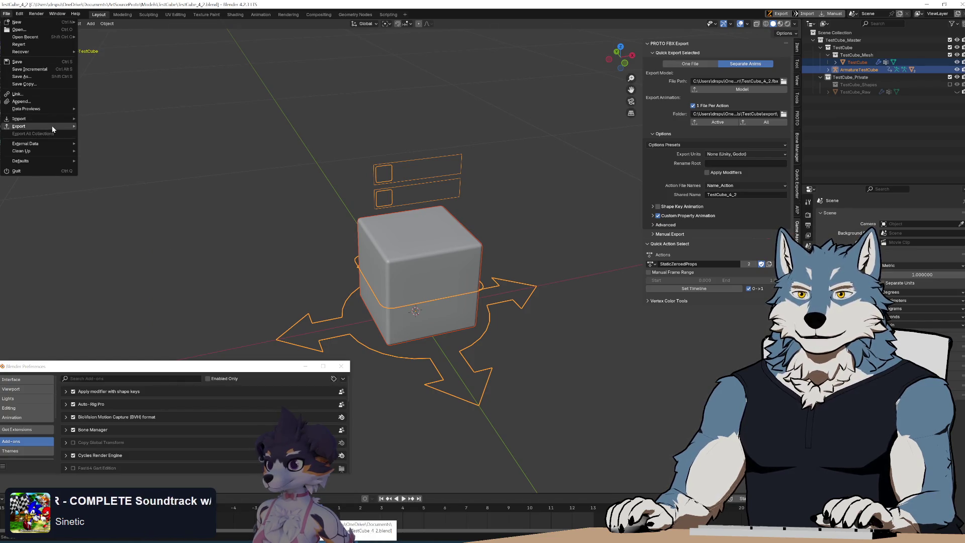
mouse_move(52, 125)
left_click(126, 197)
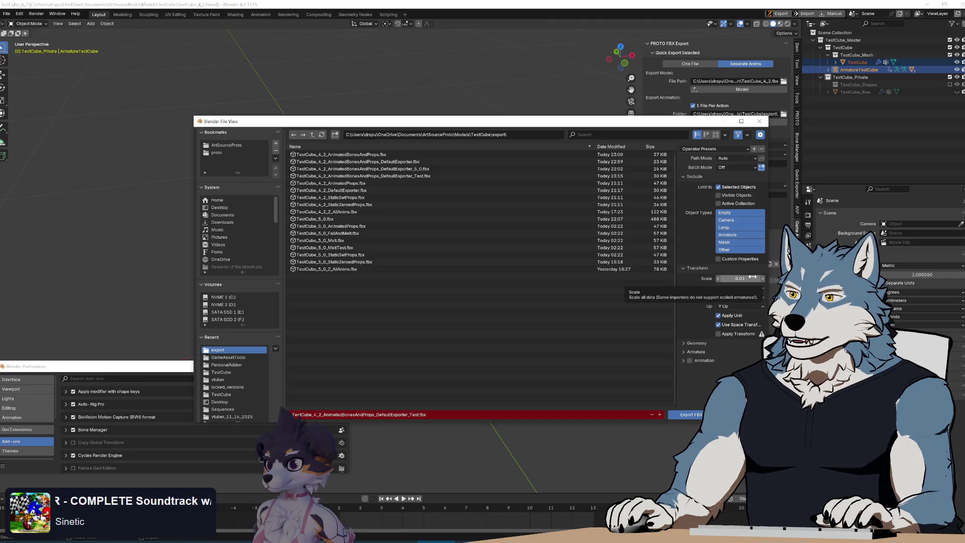
left_click_drag(624, 121, 495, 98)
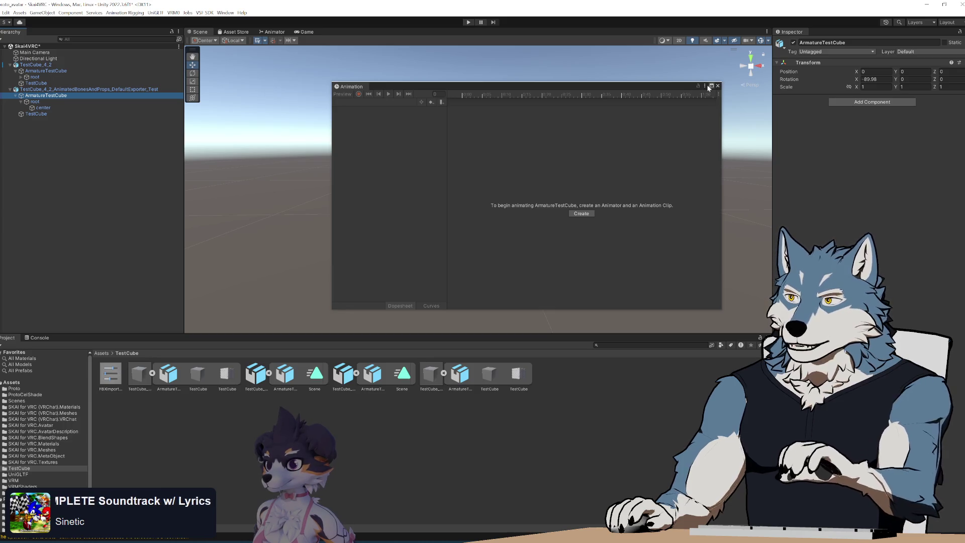
Move the Animation window out of the way and slide TestCube_4_2 left along X
left_click(576, 100)
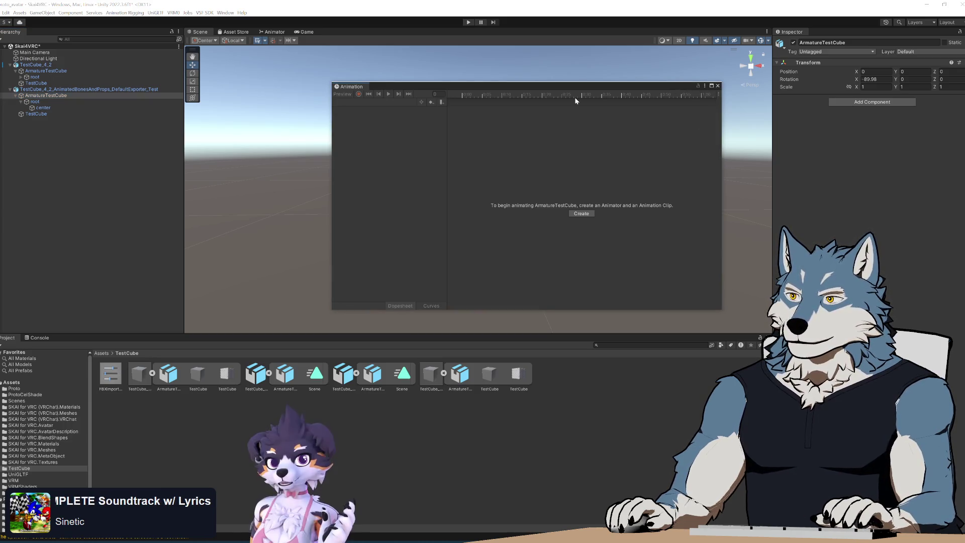
left_click_drag(578, 86, 858, 457)
mouse_move(449, 240)
left_mouse_down("alt")
mouse_move(478, 259)
mouse_move(463, 254)
mouse_move(449, 268)
mouse_move(502, 221)
left_mouse_up("alt")
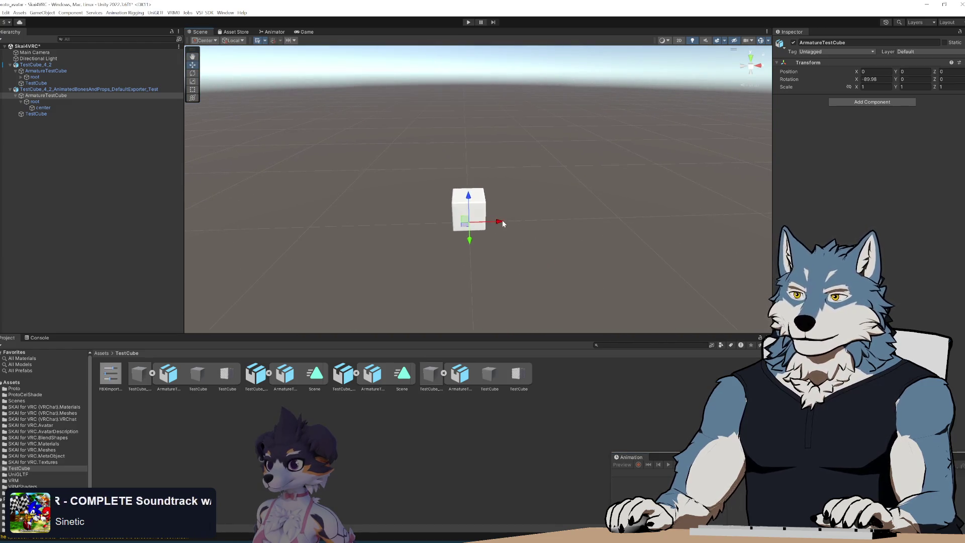
left_click_drag(604, 263, 551, 259, "alt")
left_click(38, 65)
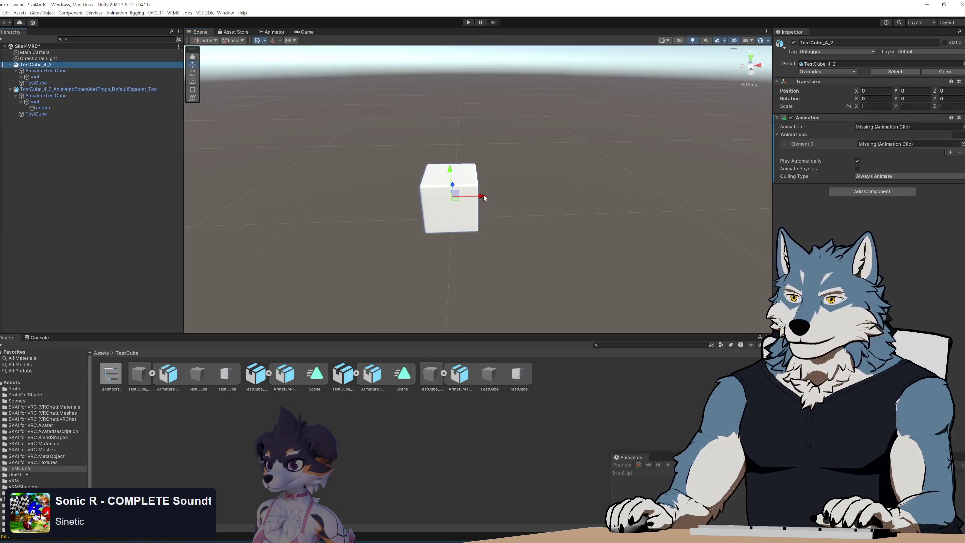
left_click_drag(483, 198, 417, 198)
Move the DefaultExporter_Test cube to X 0.079 and frame it closely in the Scene view
left_click(52, 90)
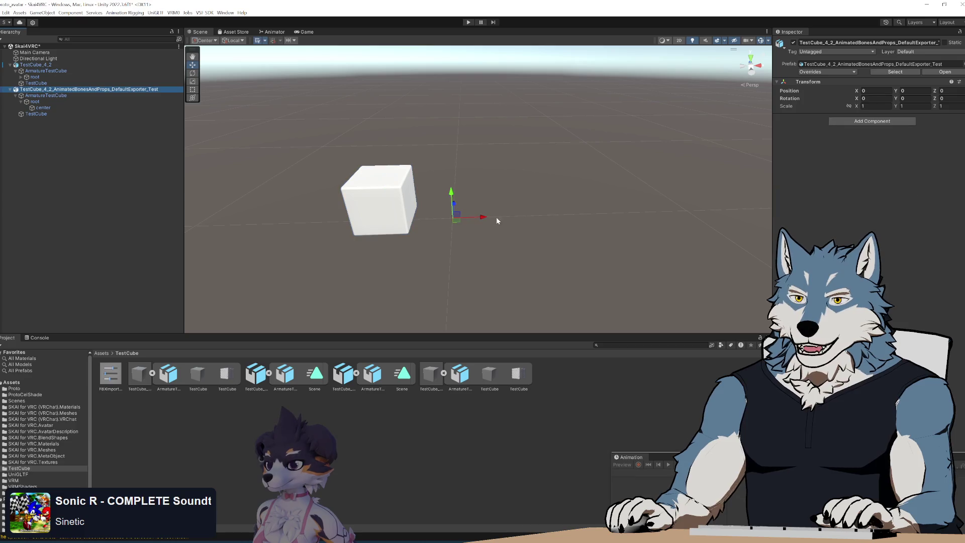
left_click_drag(485, 219, 504, 217)
mouse_move(556, 258)
left_mouse_down("alt")
mouse_move(485, 273)
mouse_move(424, 241)
left_mouse_up("alt")
scroll(371, 211, "down", 3)
mouse_move(424, 241)
right_mouse_down()
mouse_move(371, 211)
mouse_move(405, 226)
mouse_move(478, 231)
mouse_move(481, 248)
mouse_move(461, 241)
mouse_move(472, 265)
mouse_move(393, 191)
right_mouse_up()
scroll(401, 200, "down", 3)
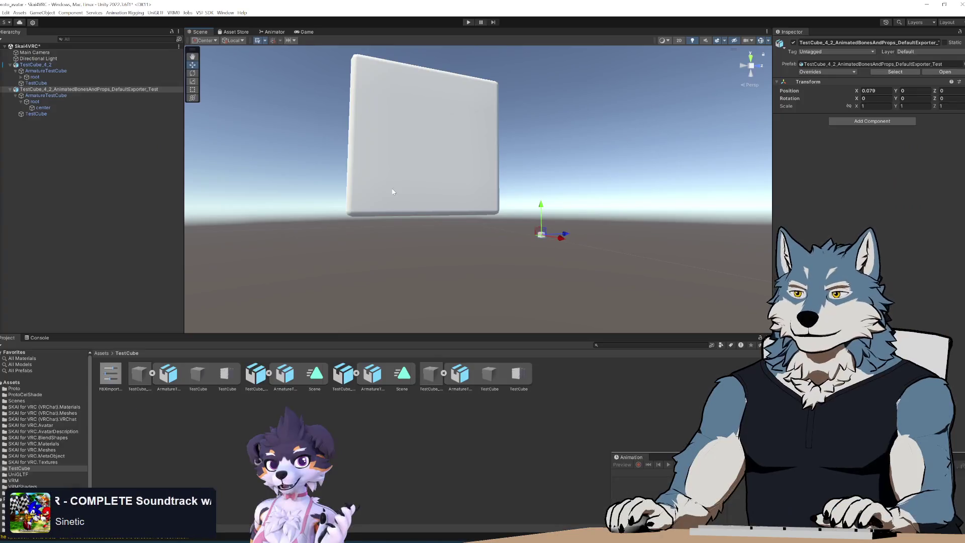
mouse_move(466, 243)
right_mouse_down()
mouse_move(485, 242)
mouse_move(497, 253)
mouse_move(491, 230)
right_mouse_up()
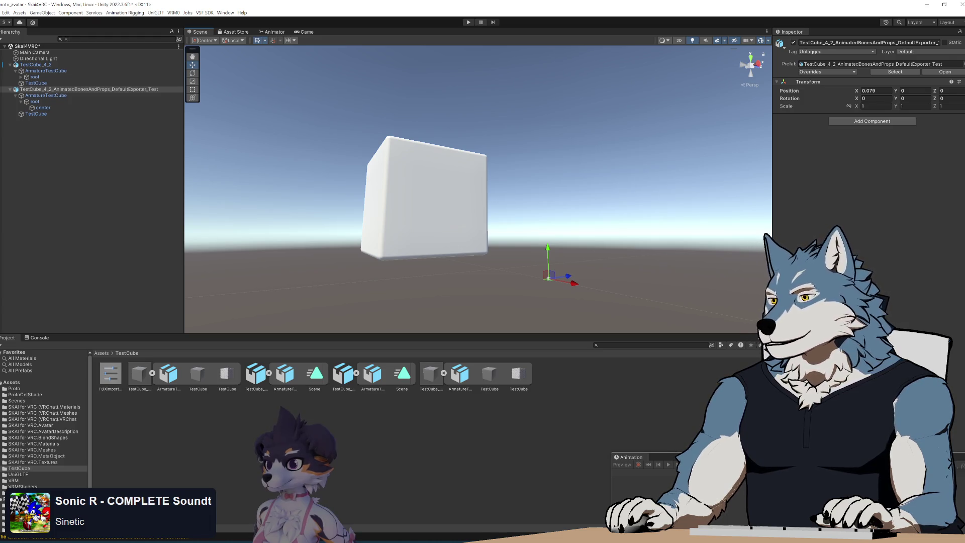
left_click_drag(739, 458, 581, 296)
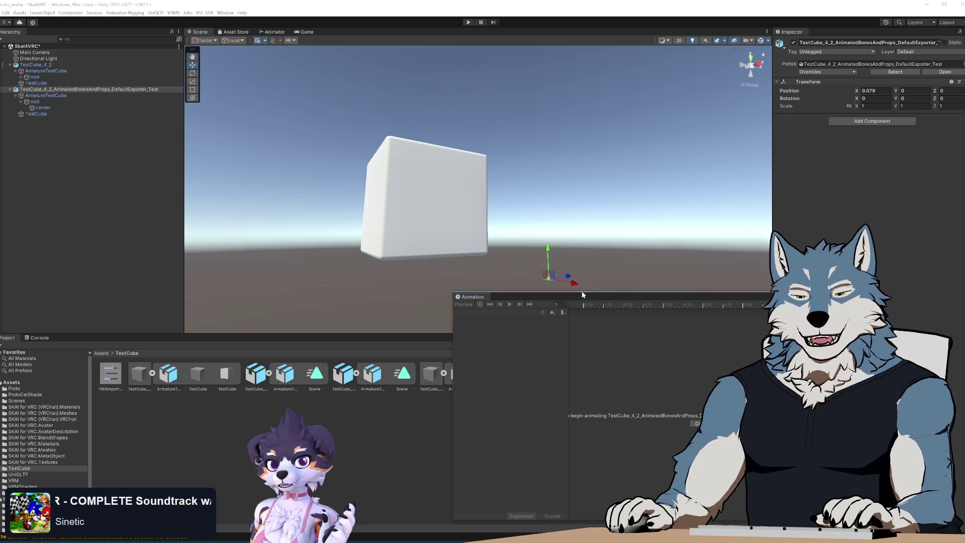
Pan the Scene view slightly to the right and zoom in on the test cube
mouse_move(470, 264)
middle_mouse_down()
mouse_move(479, 241)
mouse_move(467, 224)
mouse_move(471, 230)
middle_mouse_up()
scroll(470, 231, "up", 2)
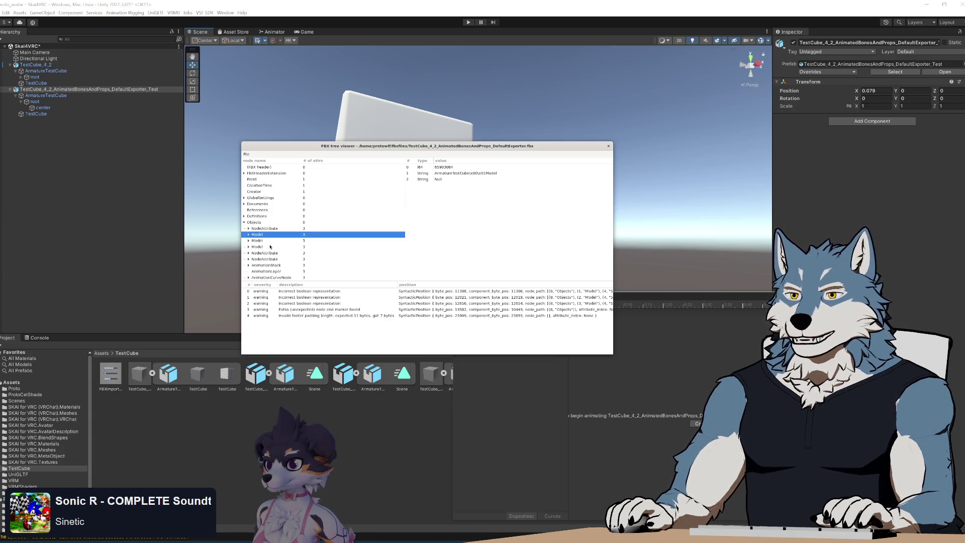
Scroll to the ArmatureTestCube Model node's Null attributes and five warnings
scroll(270, 247, "down", 3)
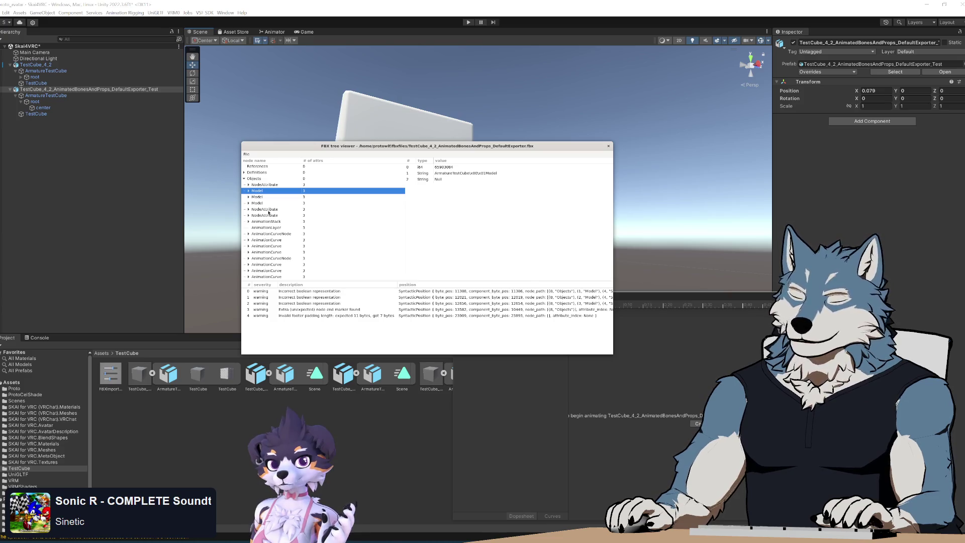
Bring the browser forward from the Blender StackExchange answer and start a new tab
key("alt+Tab")
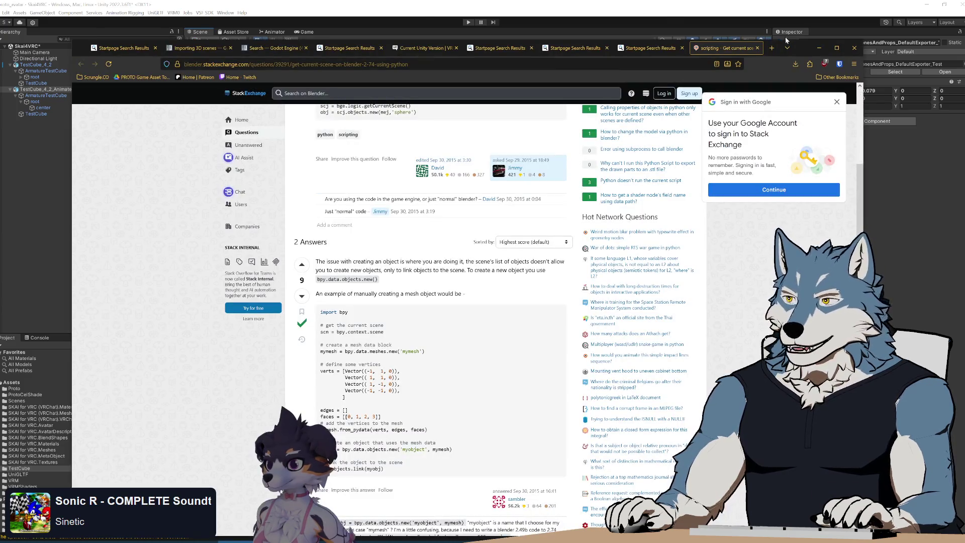
left_click(772, 48)
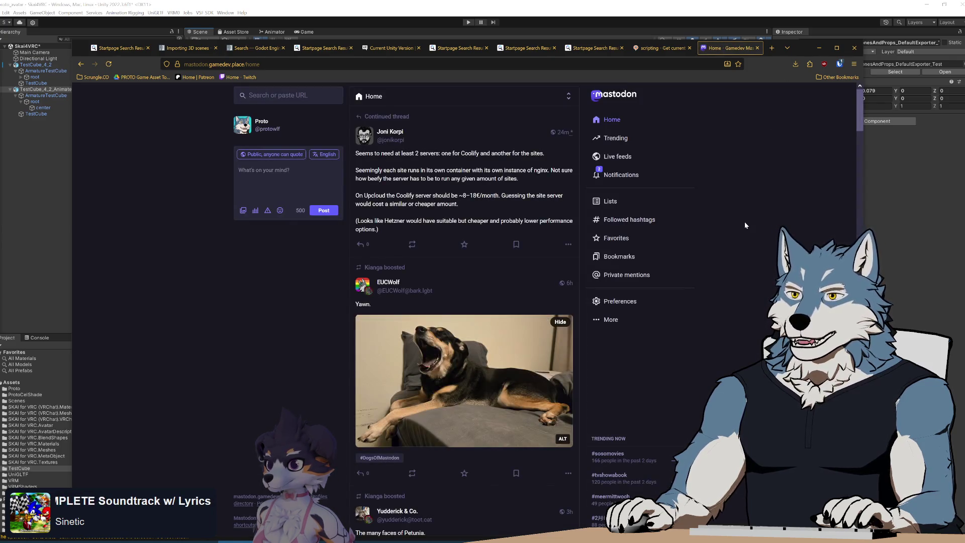
Check Mastodon notifications and read the 'Please write longer variable names' post thread
left_click(626, 175)
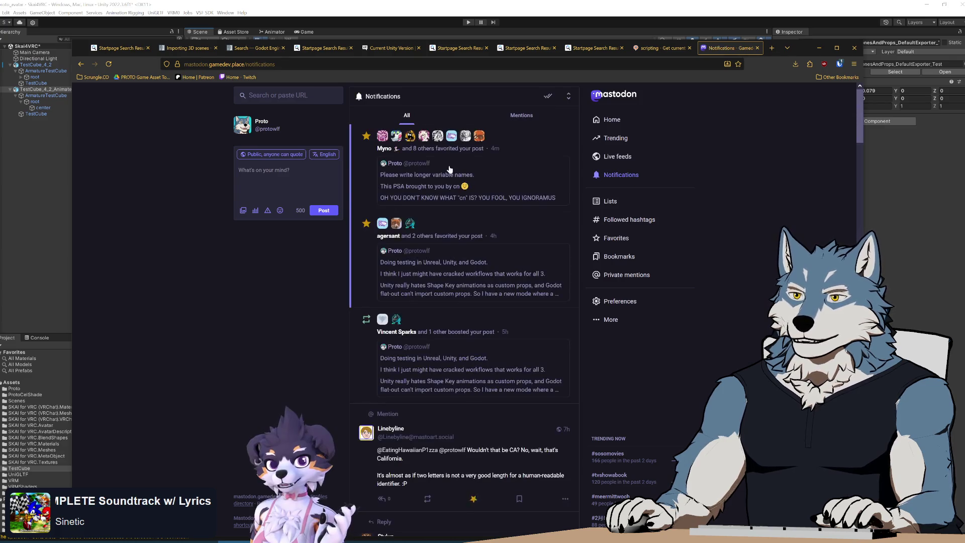
left_click(501, 173)
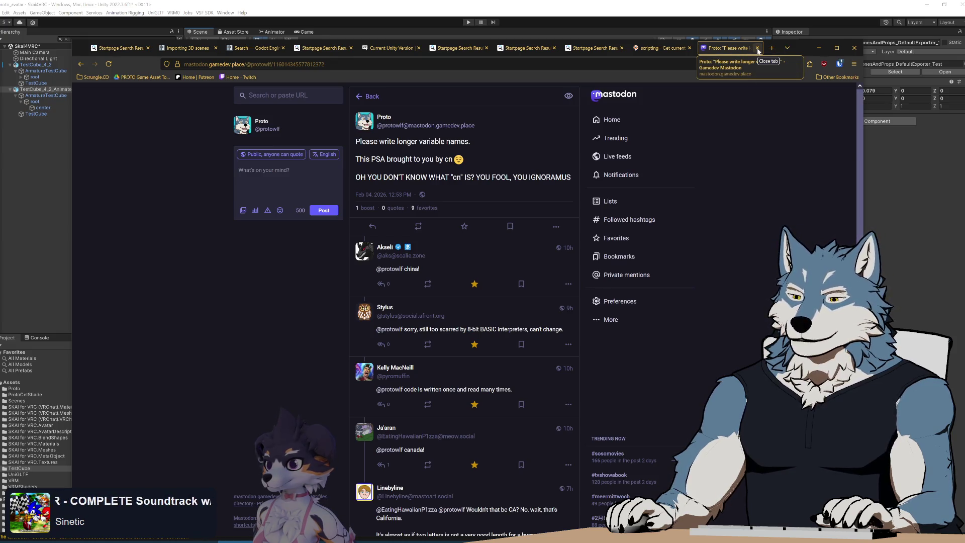
left_click(358, 97)
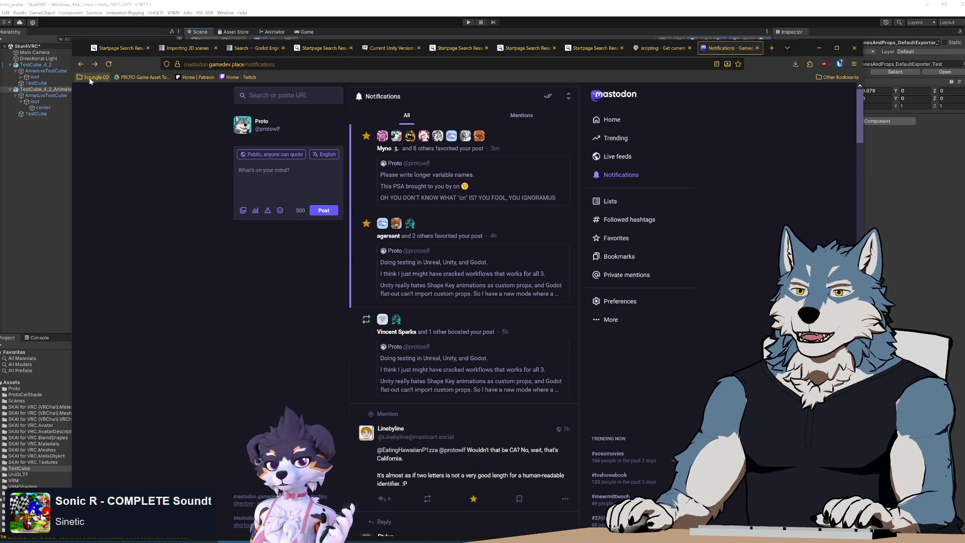
Browse the home timeline, view the dog photo enlarged, then close the Mastodon page
left_click(81, 64)
left_click(461, 376)
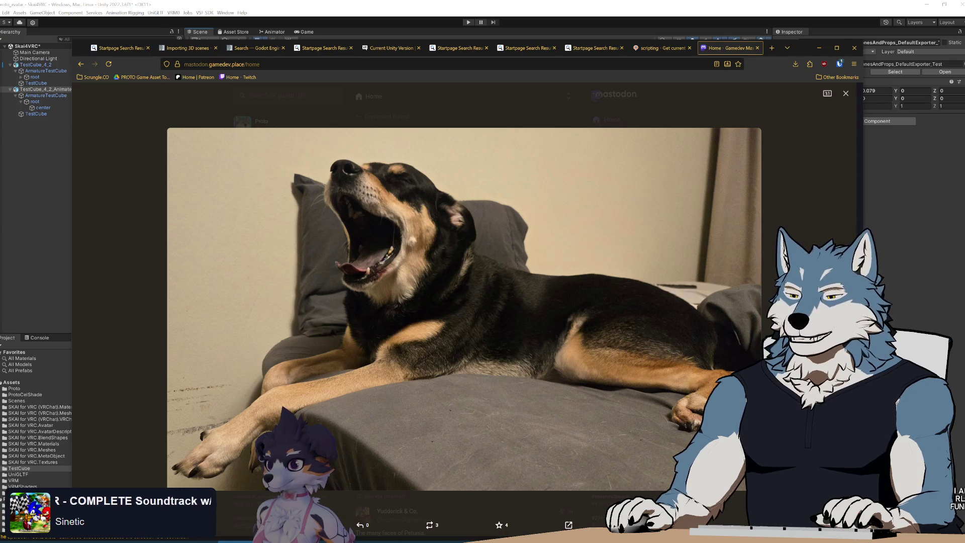
key("Escape")
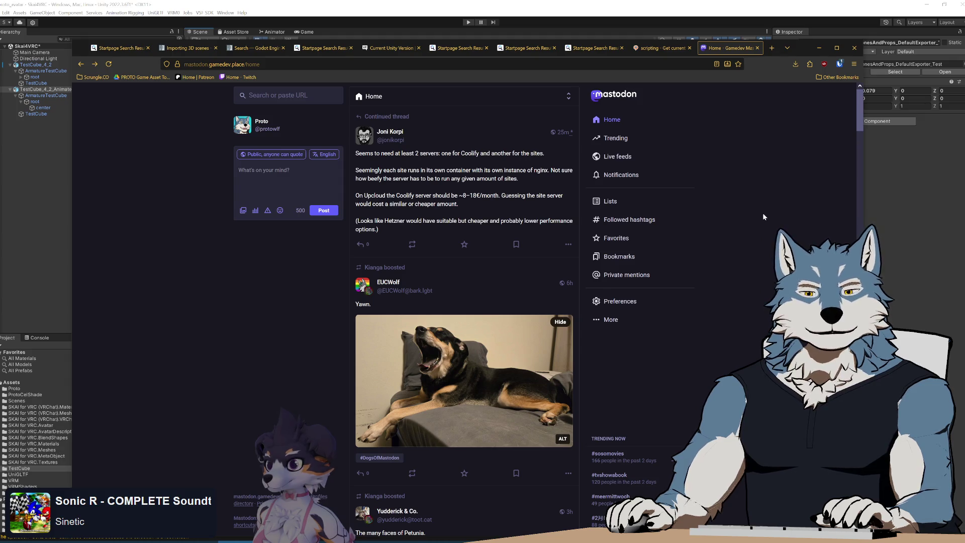
left_click(757, 47)
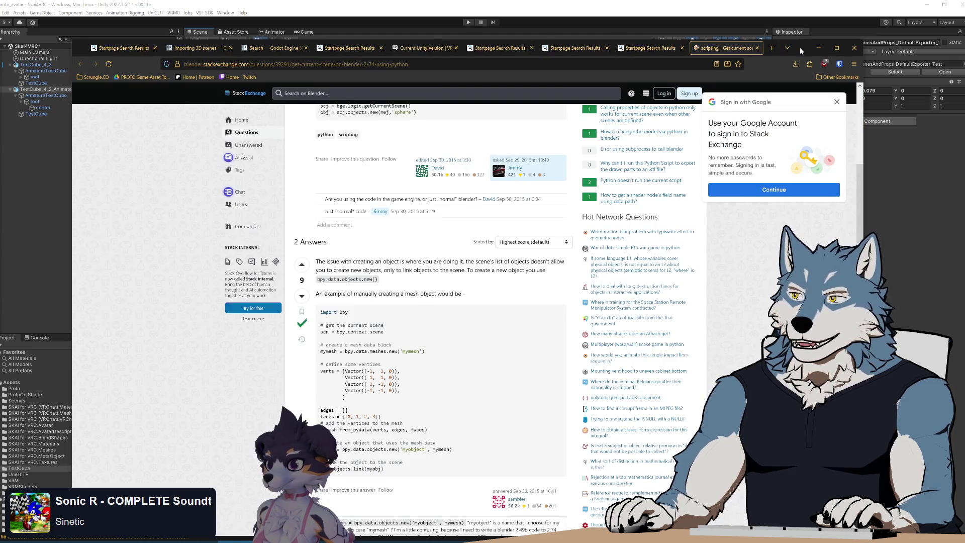
Minimise the browser and bring up proto_export_fbx_bin.py in Notepad++
left_click(818, 48)
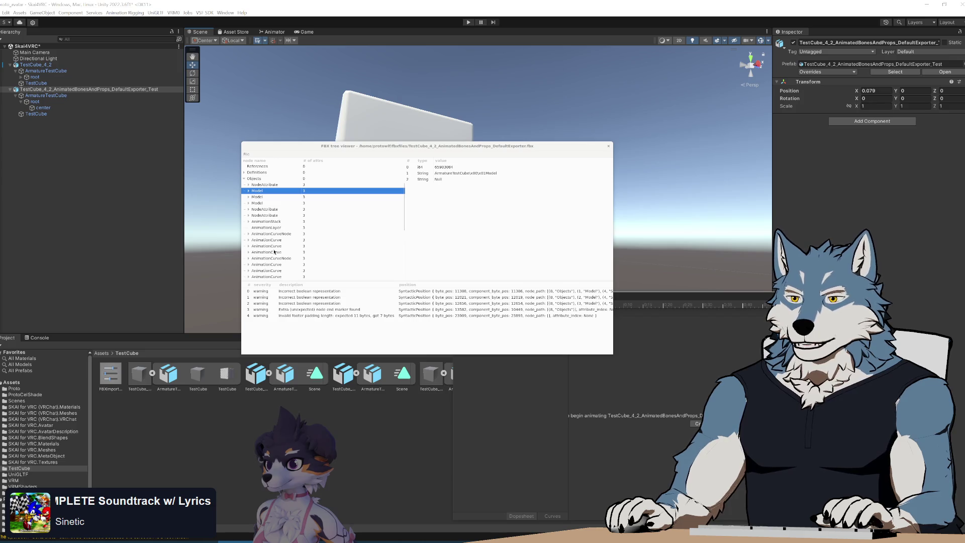
key("alt+Tab")
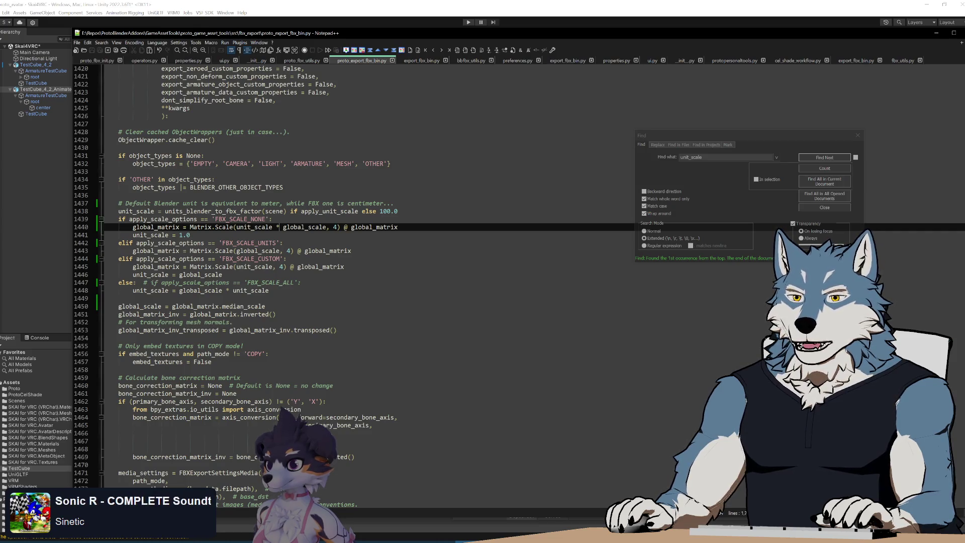
Minimise Notepad++ to reveal Blender's FBX export file browser
left_click(380, 7)
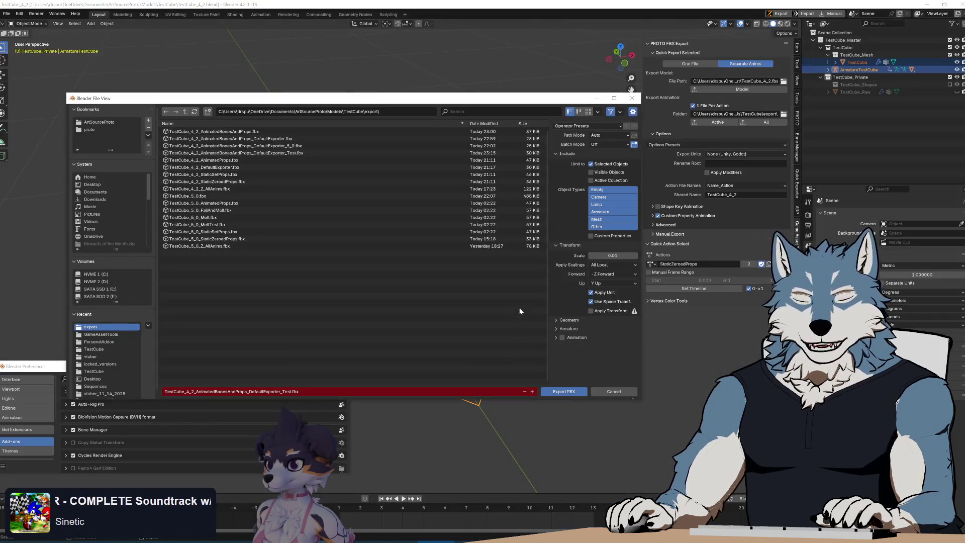
Set the scene Unit System to None and export FBX over DefaultExporter_Test.fbx
left_click(911, 266)
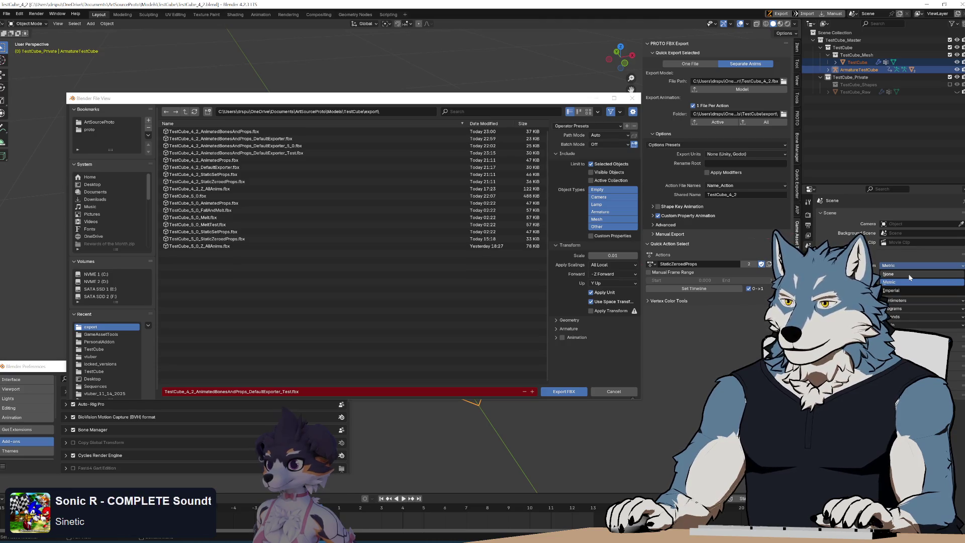
left_click(909, 274)
mouse_move(307, 98)
left_mouse_down()
mouse_move(347, 394)
mouse_move(355, 101)
left_mouse_up()
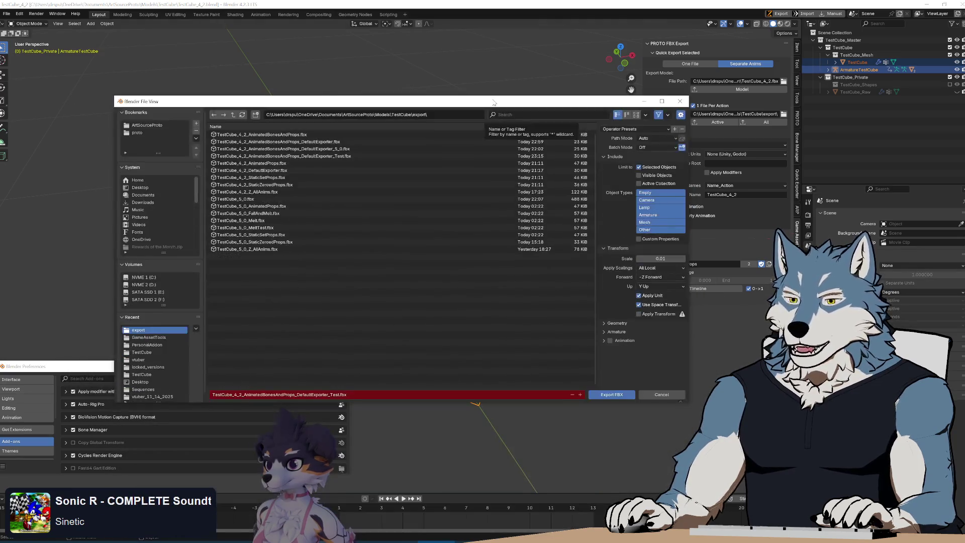
left_click(352, 155)
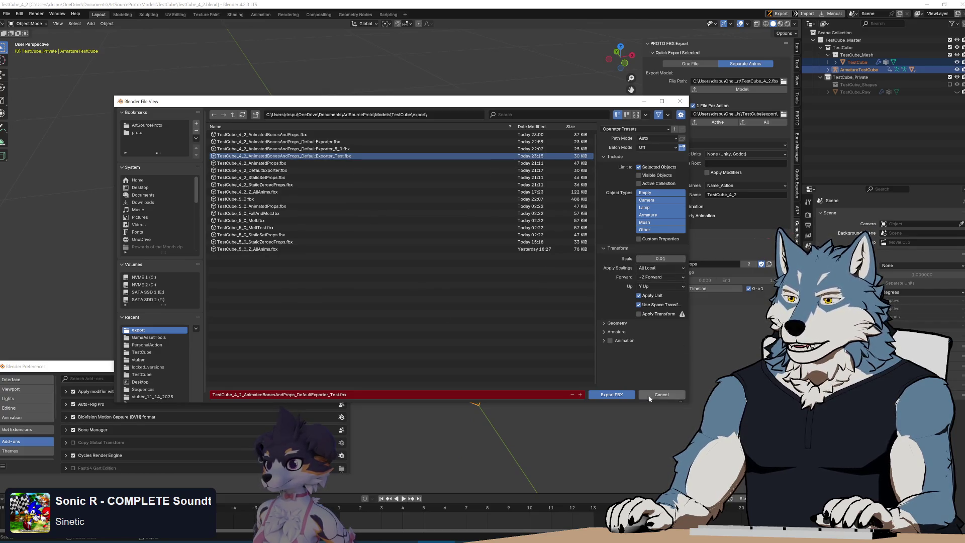
left_click(612, 395)
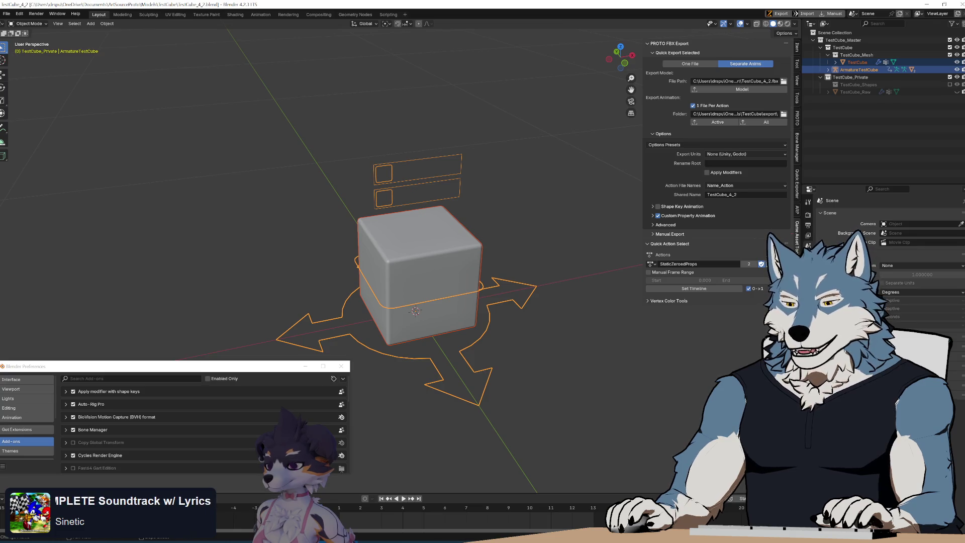
key("alt+Tab")
Remove the old DefaultExporter_Test object from the scene and delete its model asset
mouse_move(520, 213)
left_mouse_down("alt")
mouse_move(519, 198)
mouse_move(547, 241)
mouse_move(532, 225)
mouse_move(538, 243)
mouse_move(528, 222)
mouse_move(533, 230)
left_mouse_up("alt")
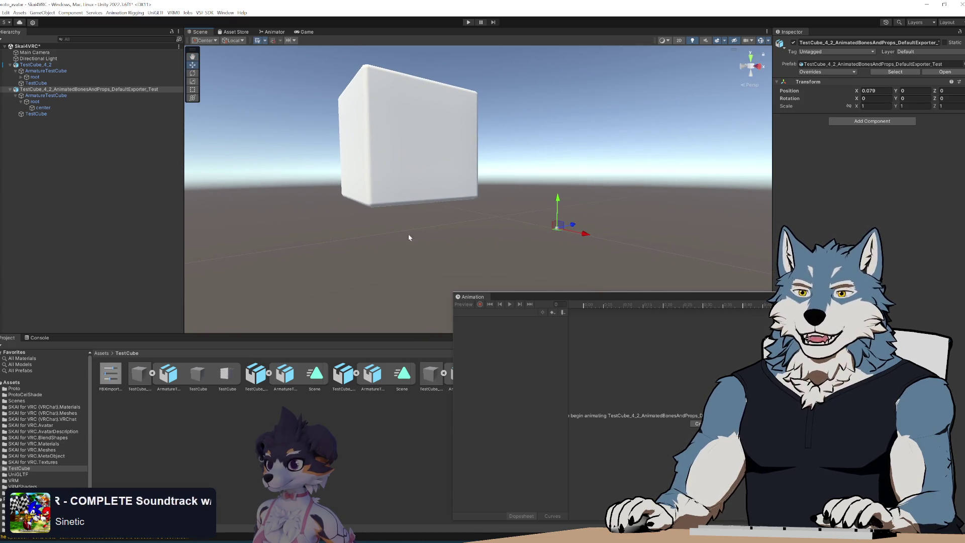
left_click(37, 158)
left_click(60, 89)
key("Delete")
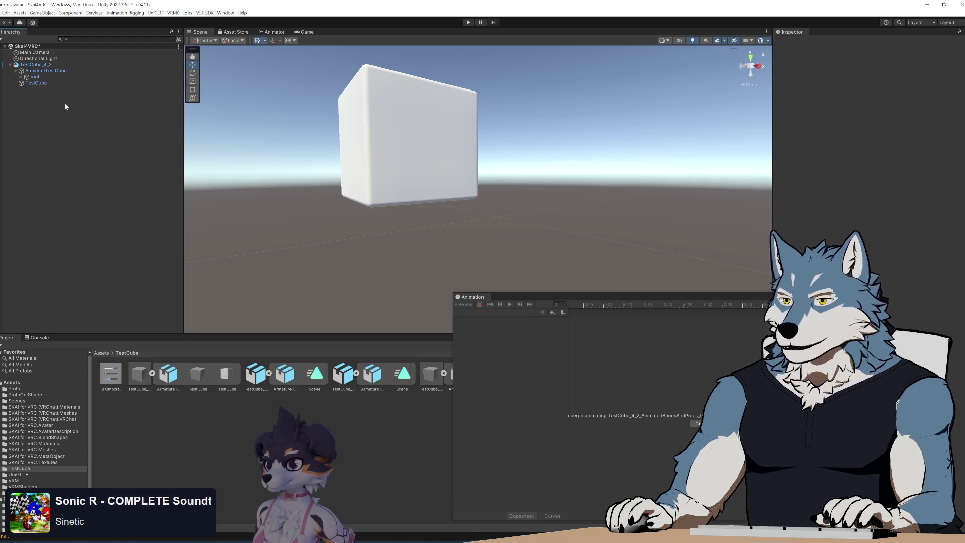
mouse_move(516, 296)
left_mouse_down()
mouse_move(653, 277)
mouse_move(561, 418)
left_mouse_up()
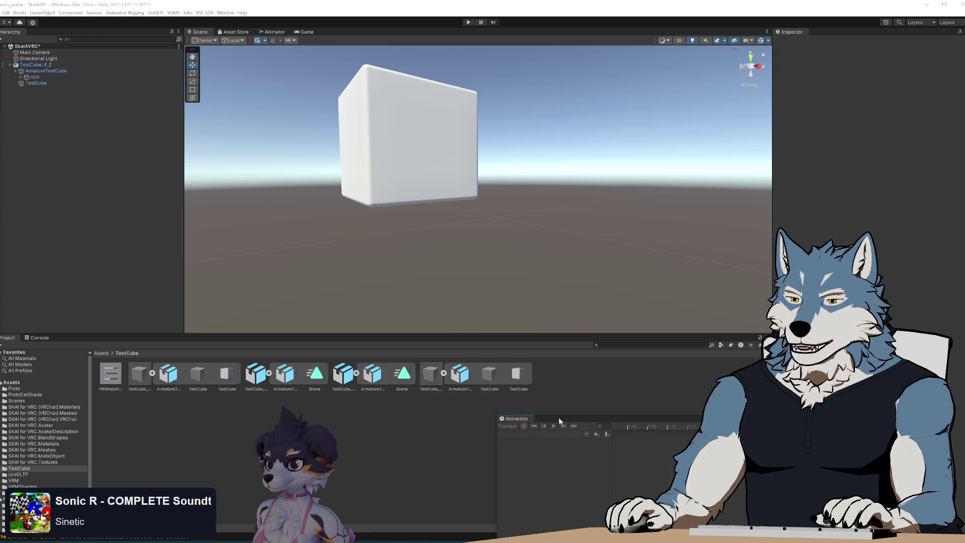
key("Delete")
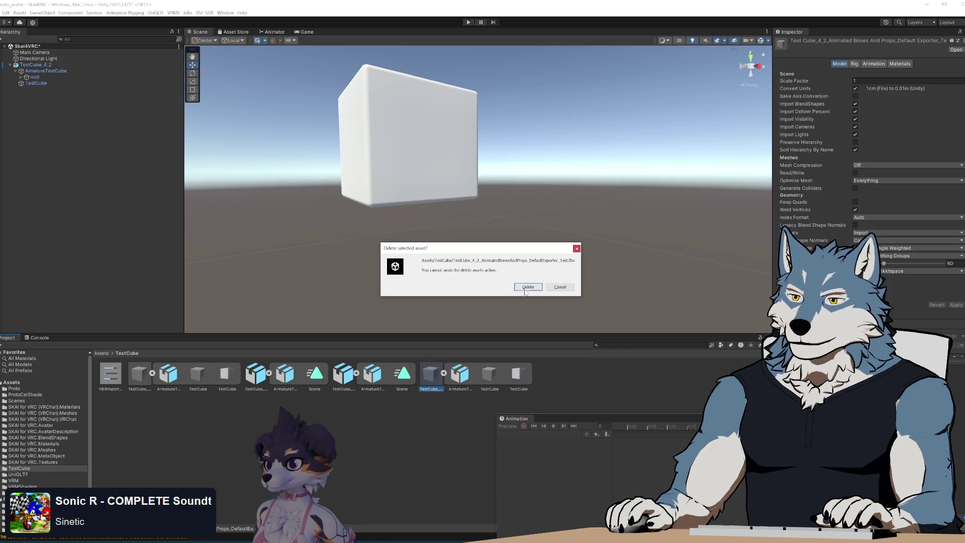
left_click(526, 286)
left_click_drag(580, 417, 601, 242)
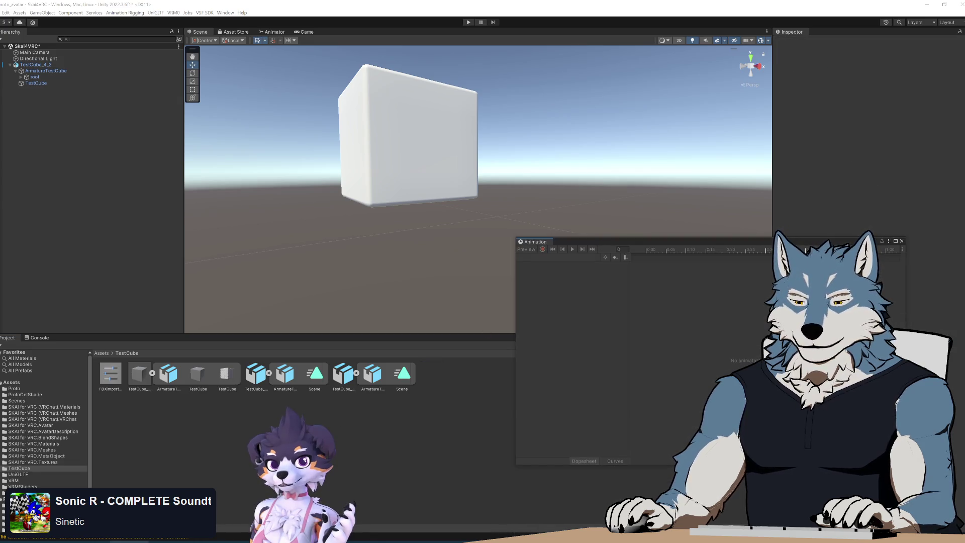
Import the re-exported DefaultExporter_Test FBX into the project and drag it into the Hierarchy
key("alt+Tab")
left_click_drag(390, 435, 369, 451)
left_click(360, 493)
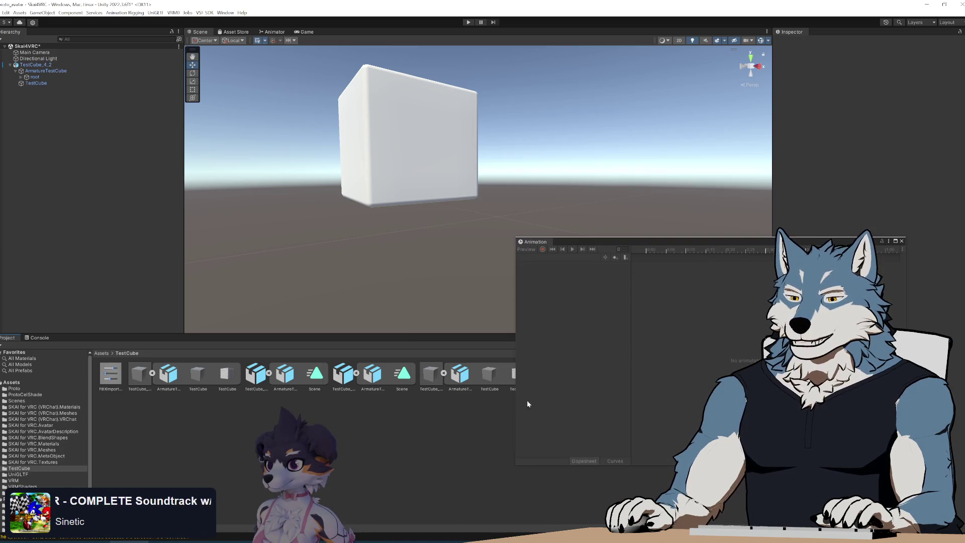
left_click_drag(573, 241, 547, 424)
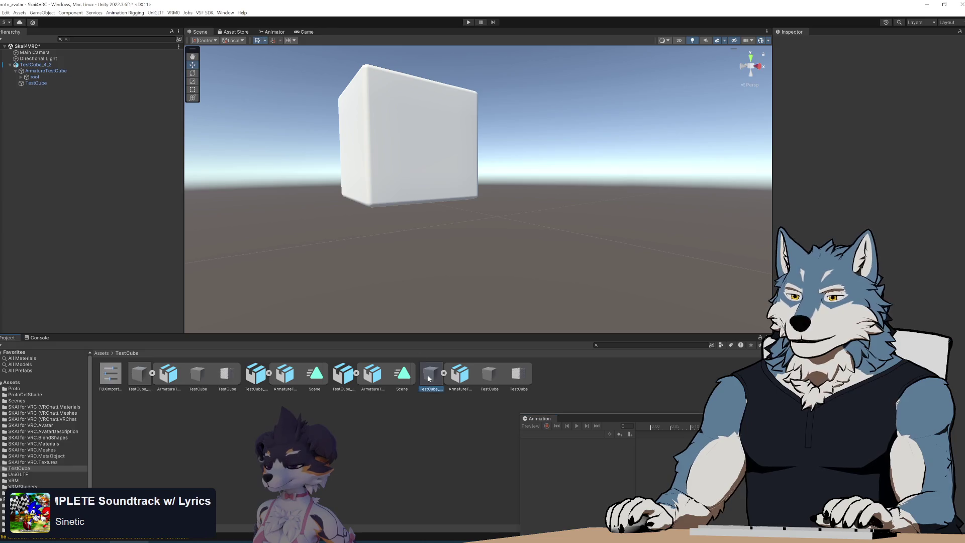
left_click_drag(430, 373, 80, 161)
Expand the model to check ArmatureTestCube and its root bone, then undock the Animation panel
scroll(505, 243, "up", 5)
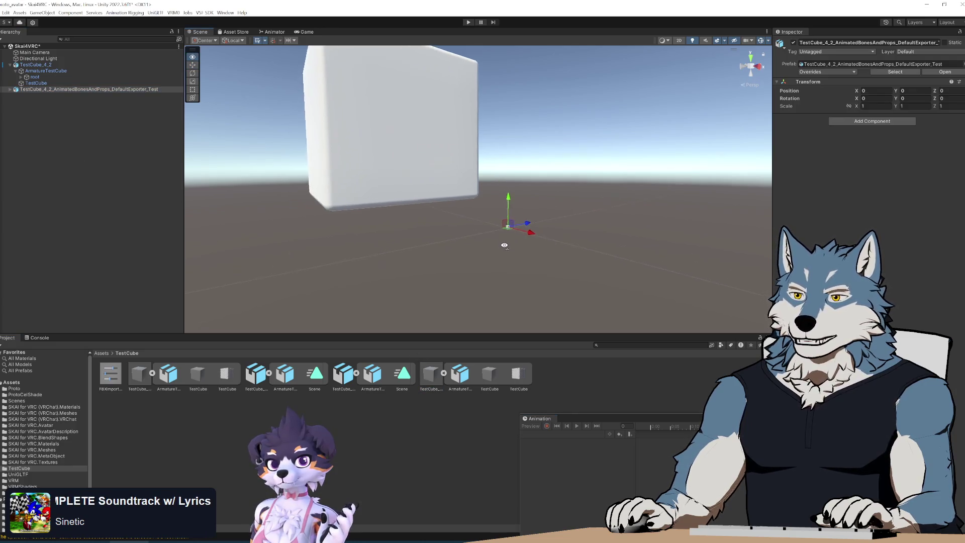
left_click(11, 90)
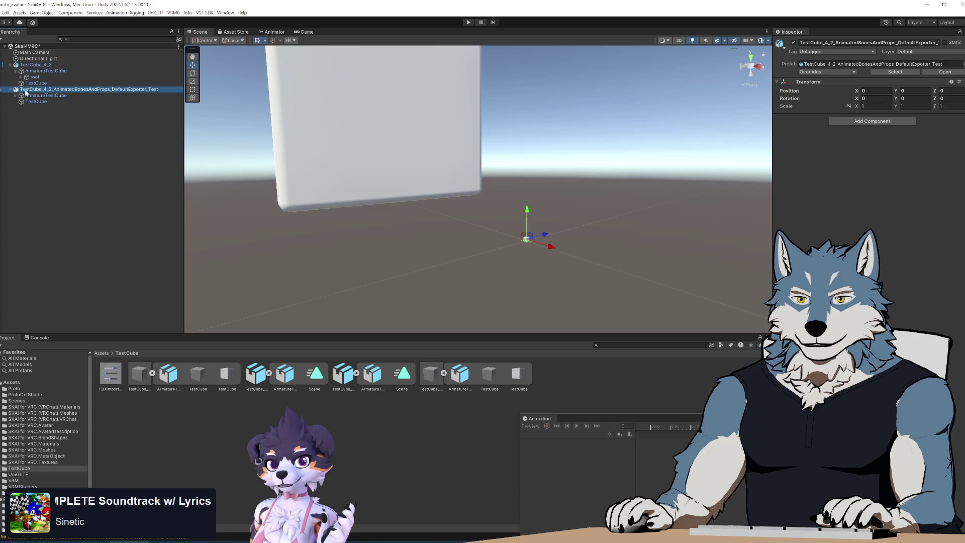
left_click(37, 96)
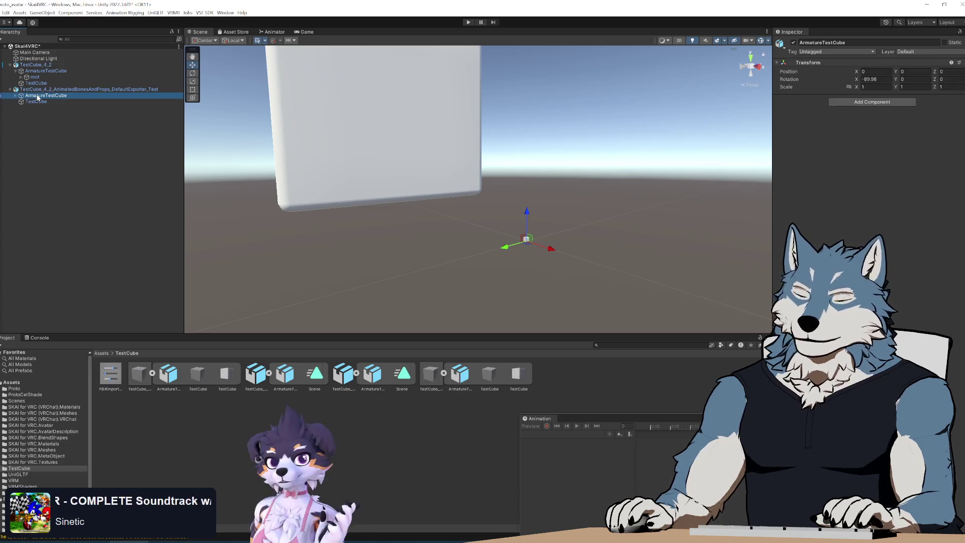
key("Right")
key("Left")
key("Left")
key("Left")
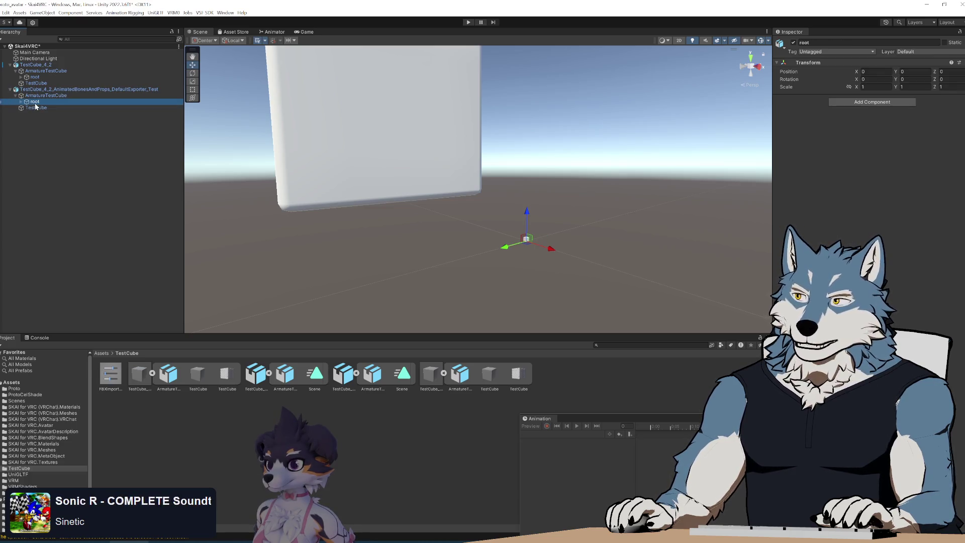
mouse_move(537, 418)
left_mouse_down()
mouse_move(583, 213)
mouse_move(614, 233)
left_mouse_up()
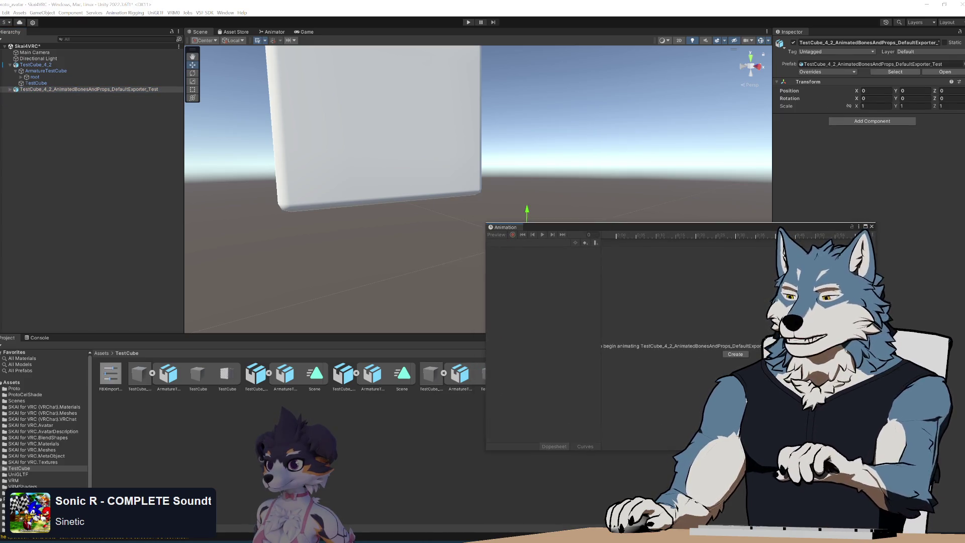
key("alt+Tab")
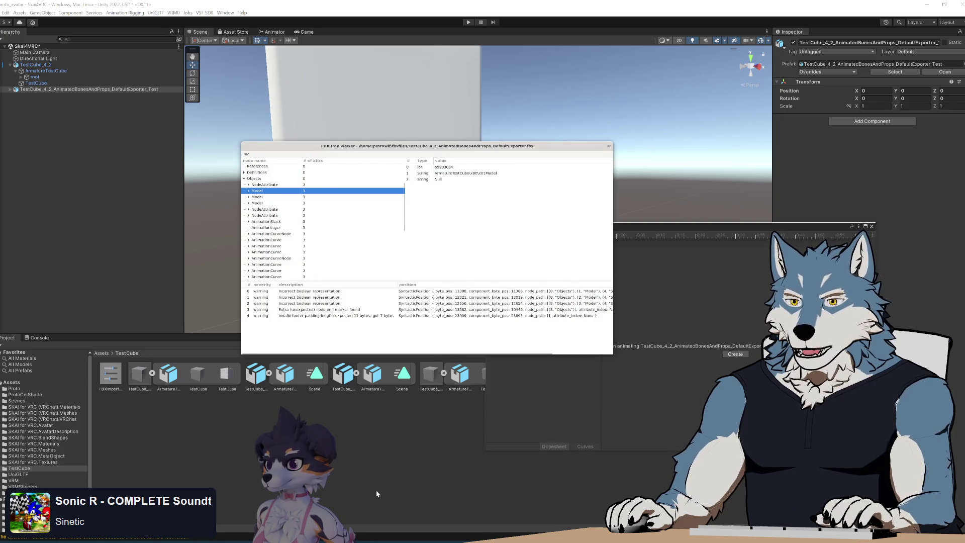
key("alt+Tab")
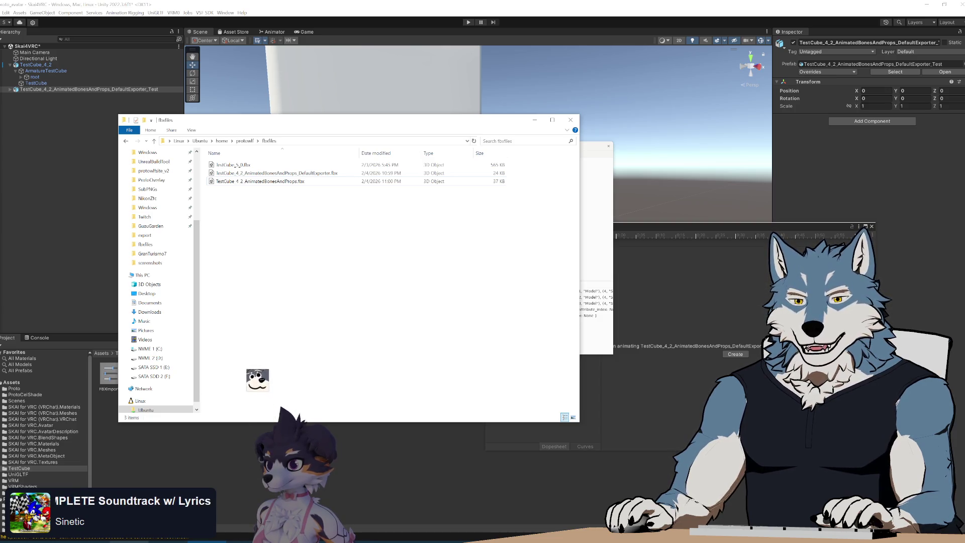
Drag TestCube_4_2_AnimatedBonesAndProps_DefaultExporter_Test.fbx from the export folder into fbxfiles to copy it
mouse_move(418, 120)
left_mouse_down()
mouse_move(490, 308)
mouse_move(571, 268)
mouse_move(660, 285)
left_mouse_up()
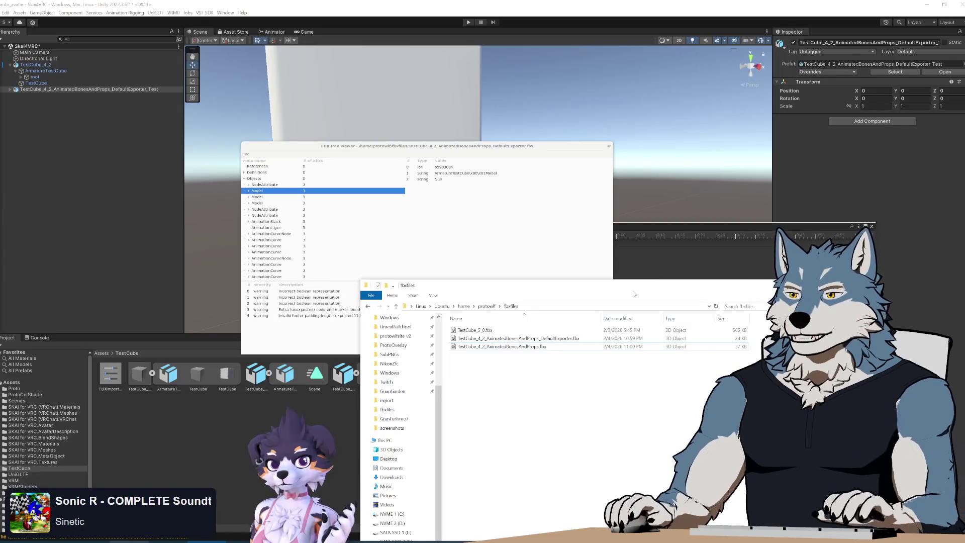
mouse_move(661, 283)
left_mouse_down()
mouse_move(570, 270)
mouse_move(495, 194)
left_mouse_up()
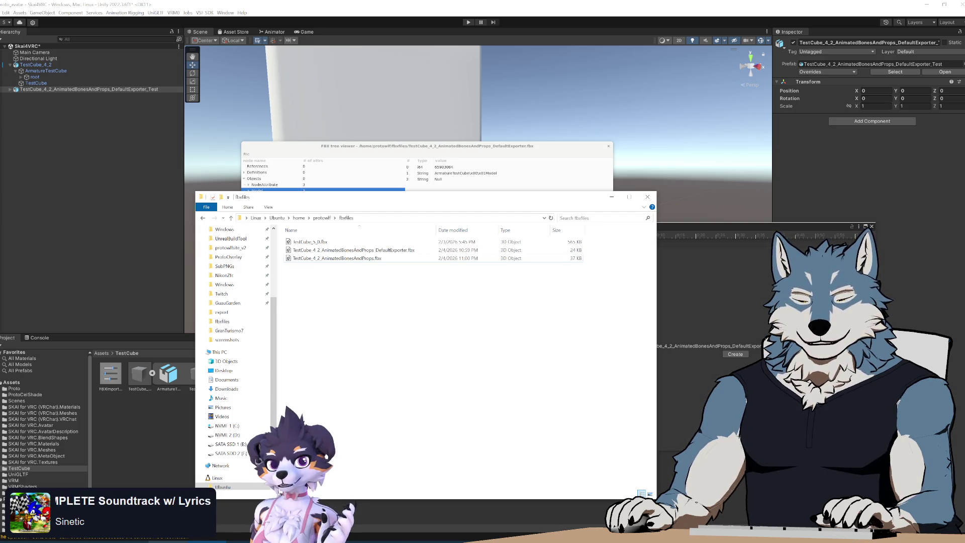
left_click_drag(599, 223, 353, 330)
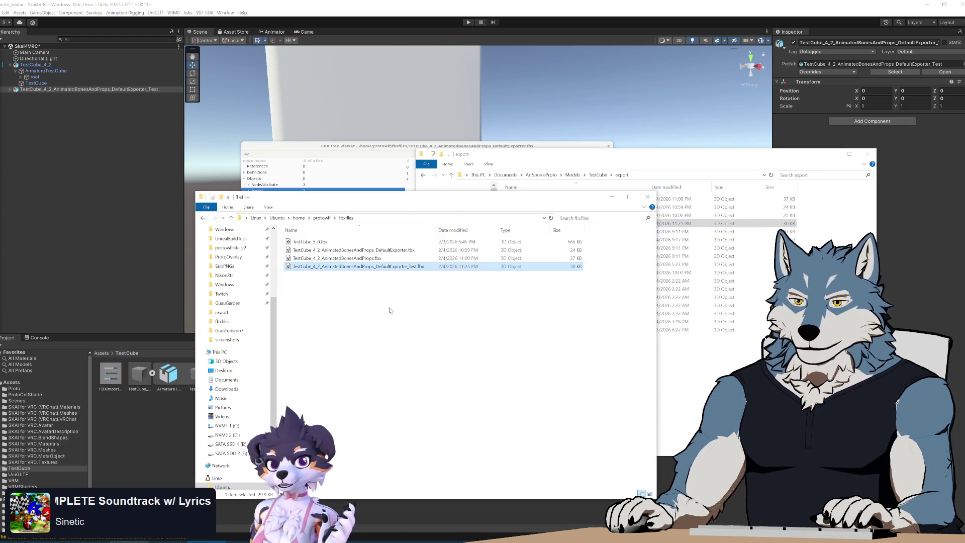
left_click(370, 147)
Open the DefaultExporter_Test.fbx from fbxfiles in the FBX tree viewer
left_click(247, 154)
left_click(259, 167)
left_click(310, 182)
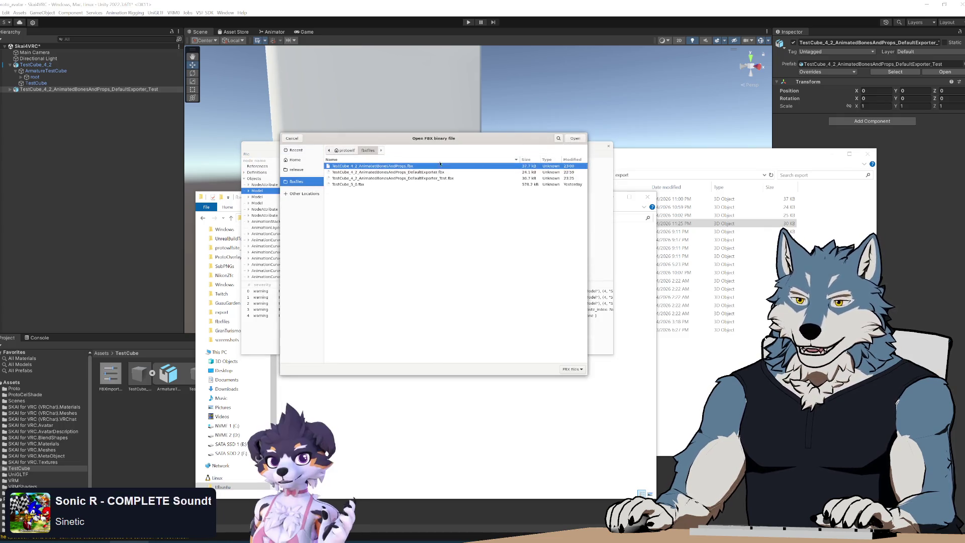
double_click(442, 179)
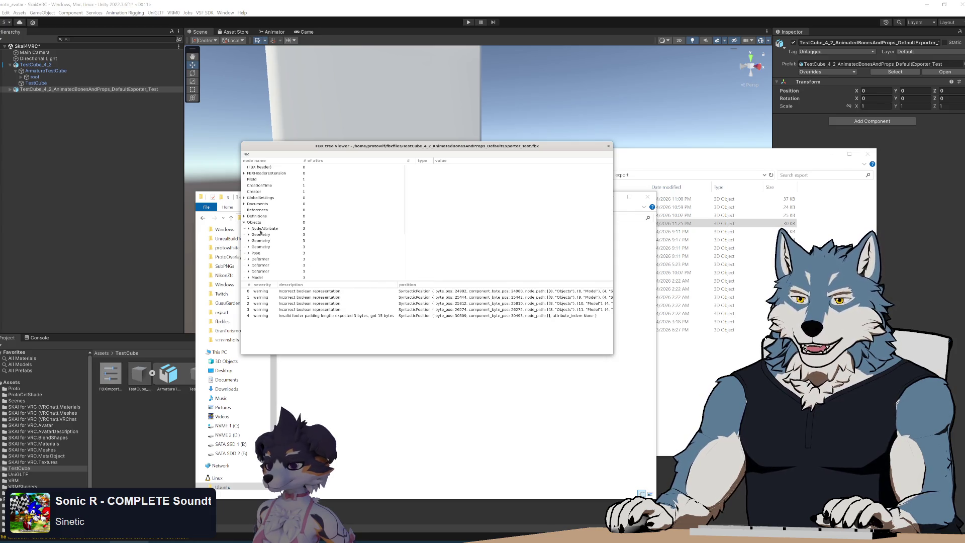
Compare the Deformer, TestCube mesh and ArmatureTestCube Model nodes' attributes
scroll(287, 250, "down", 3)
left_click(265, 215)
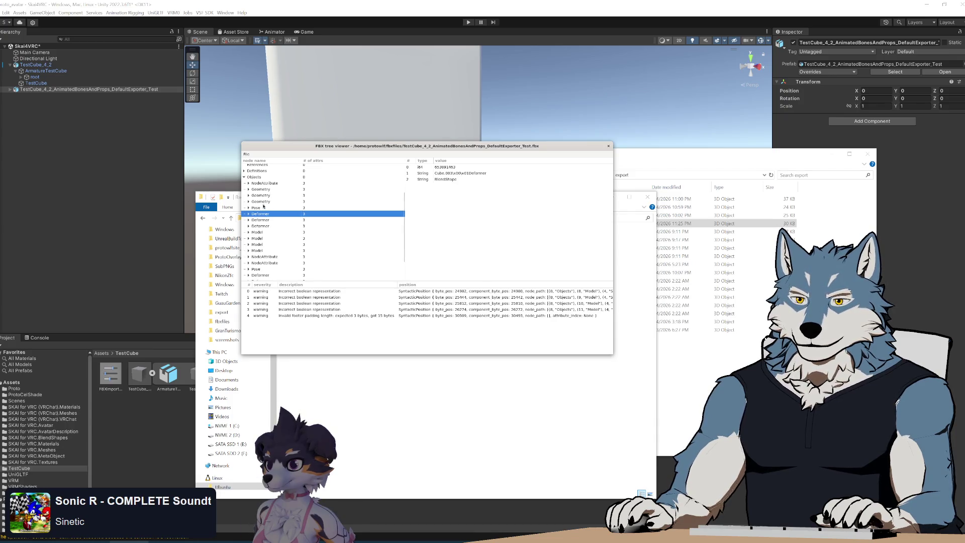
left_click(257, 233)
left_click(259, 239)
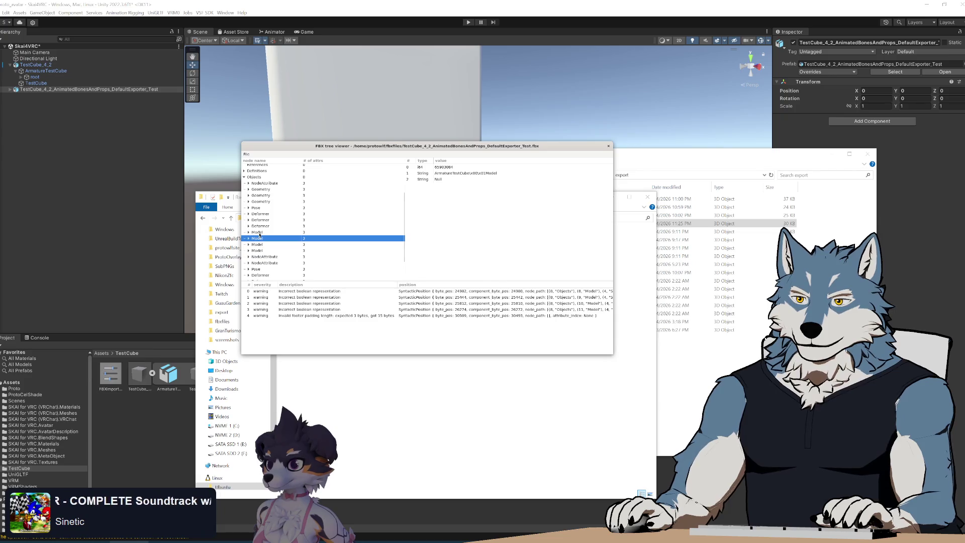
left_click(259, 233)
left_click(259, 239)
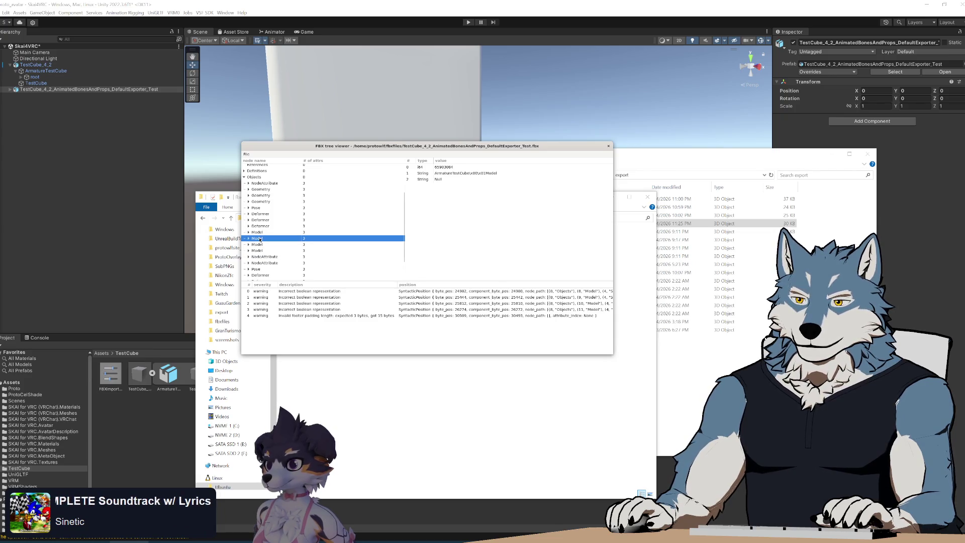
scroll(294, 237, "down", 2)
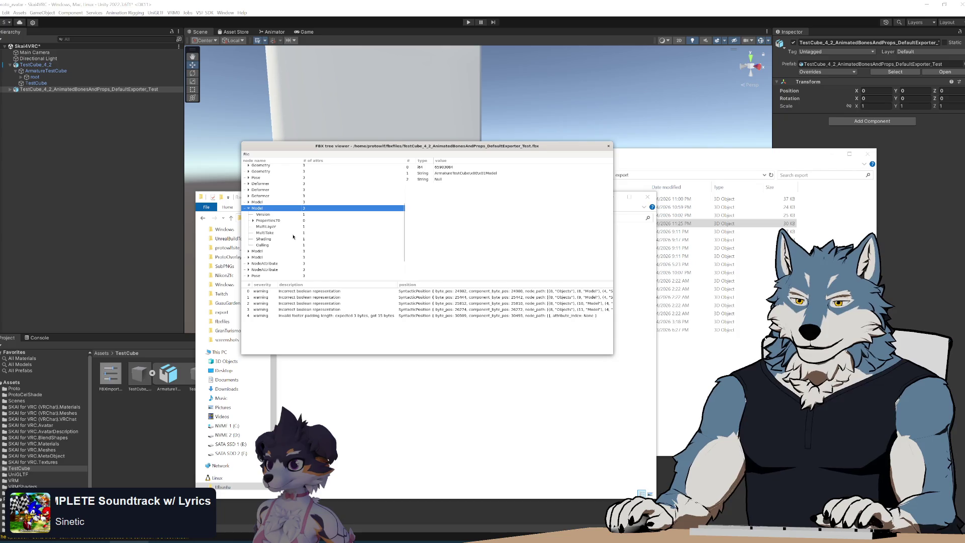
left_click(258, 203)
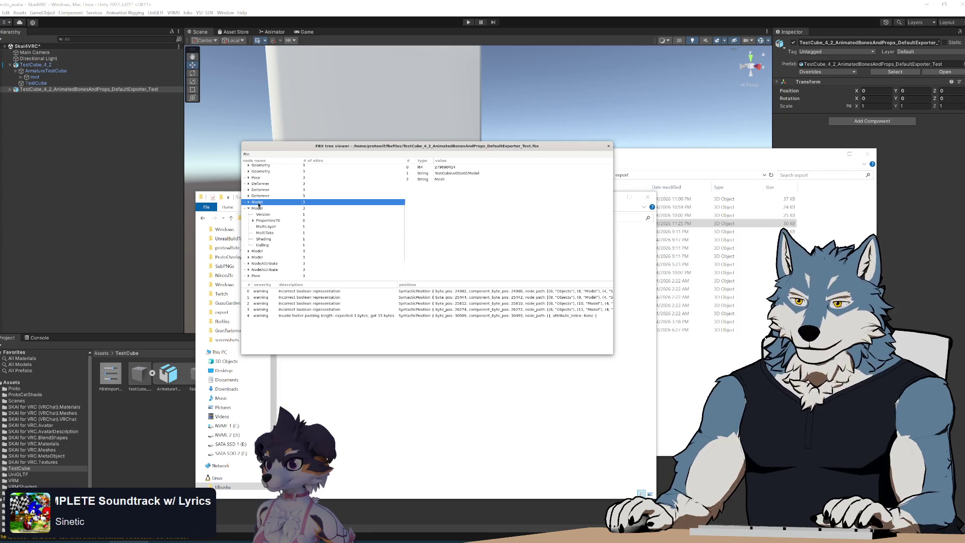
left_click(258, 208)
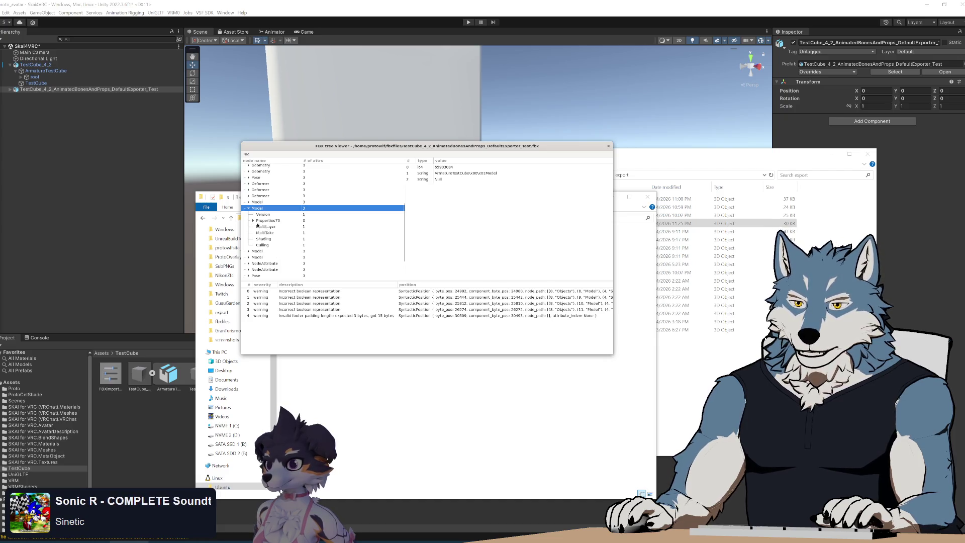
Check ArmatureTestCube's InheritType, DefaultAttributeIndex and Lcl Rotation properties, then fold Properties70
left_click(269, 227)
left_click(266, 233)
left_click(266, 239)
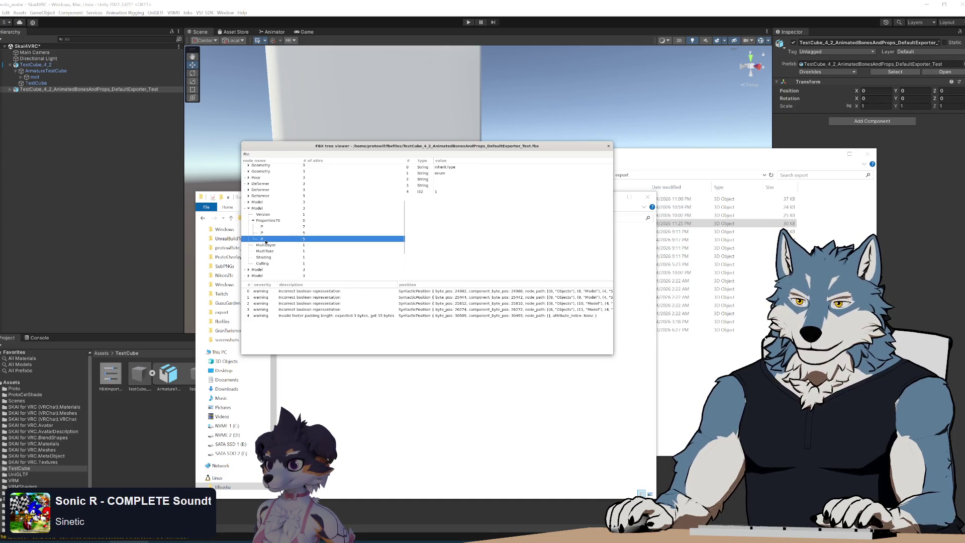
left_click(266, 235)
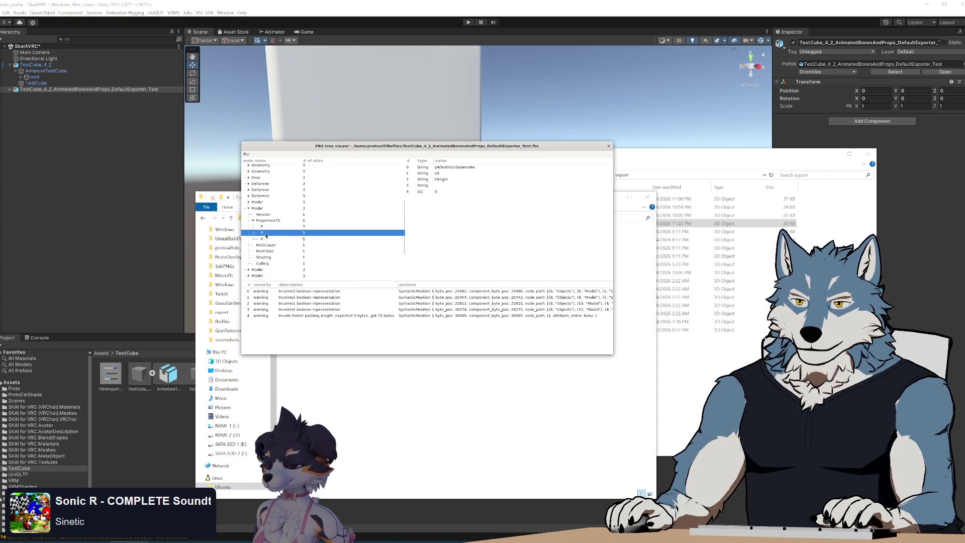
left_click(266, 227)
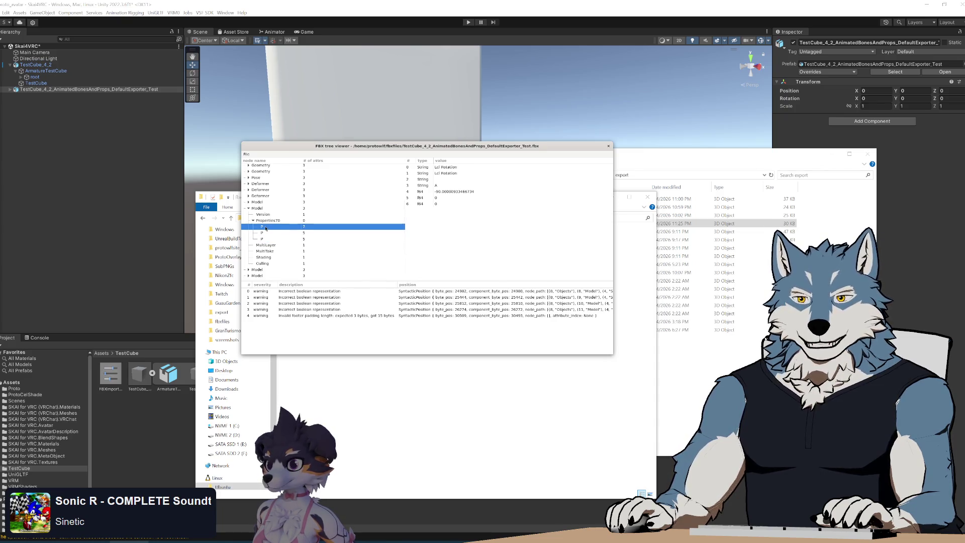
left_click(266, 233)
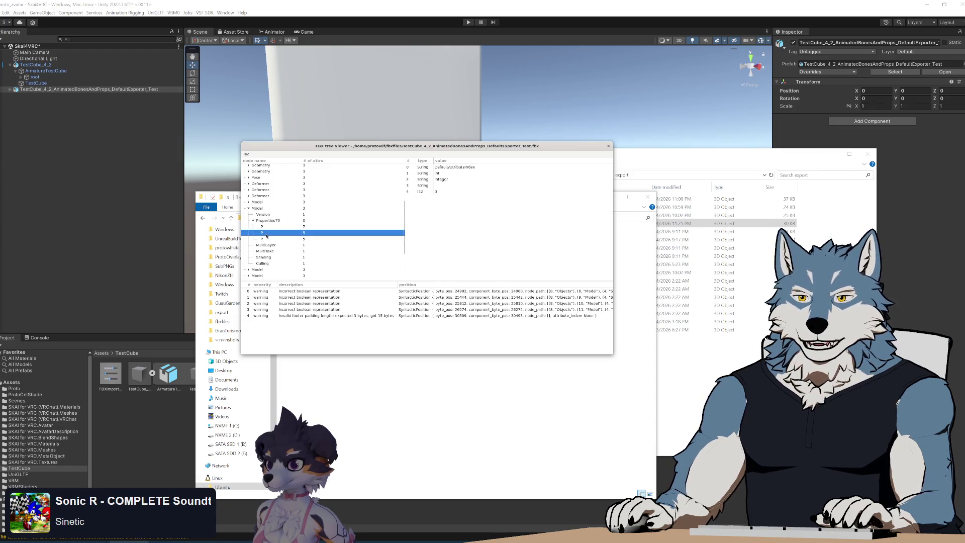
left_click(267, 239)
left_click(265, 228)
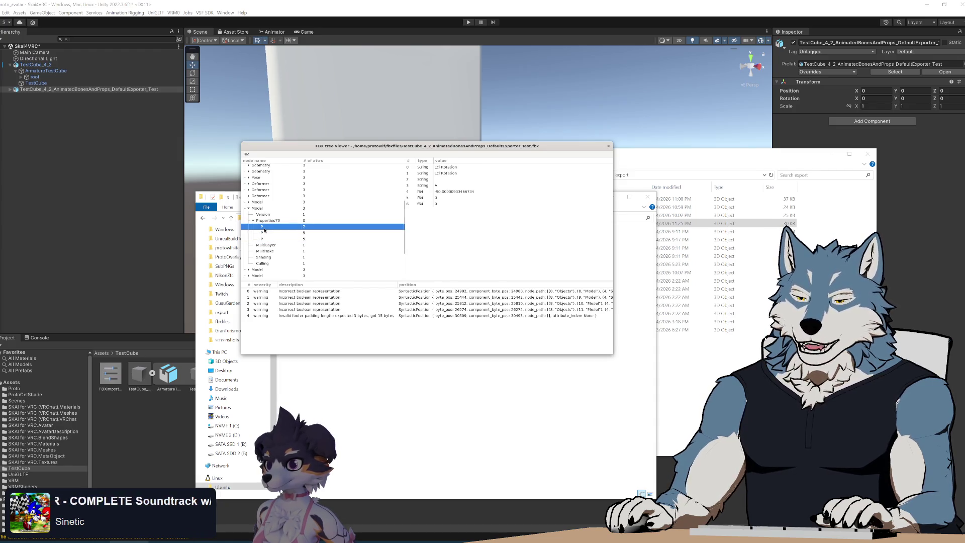
left_click(253, 222)
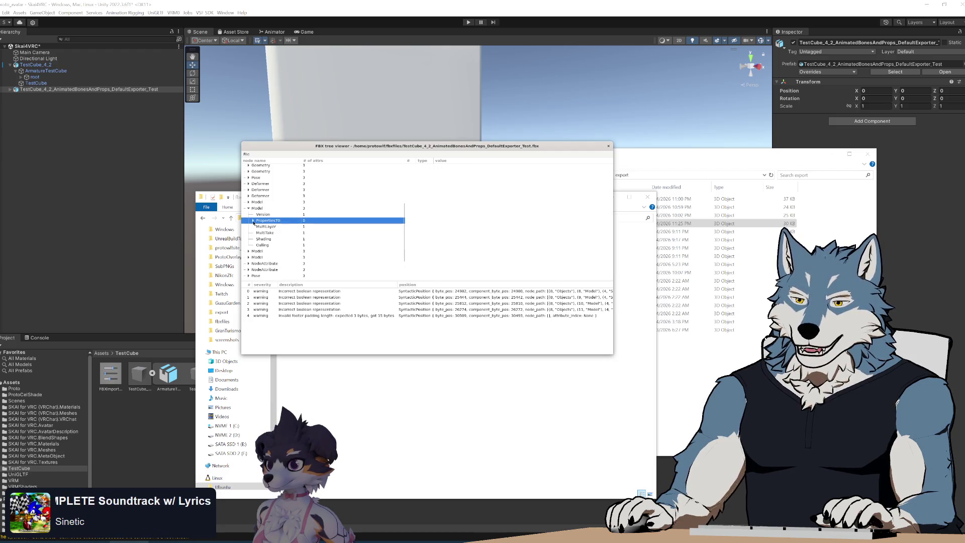
Inspect the TestCube mesh Model's InheritType property, then collapse that node
left_click(258, 202)
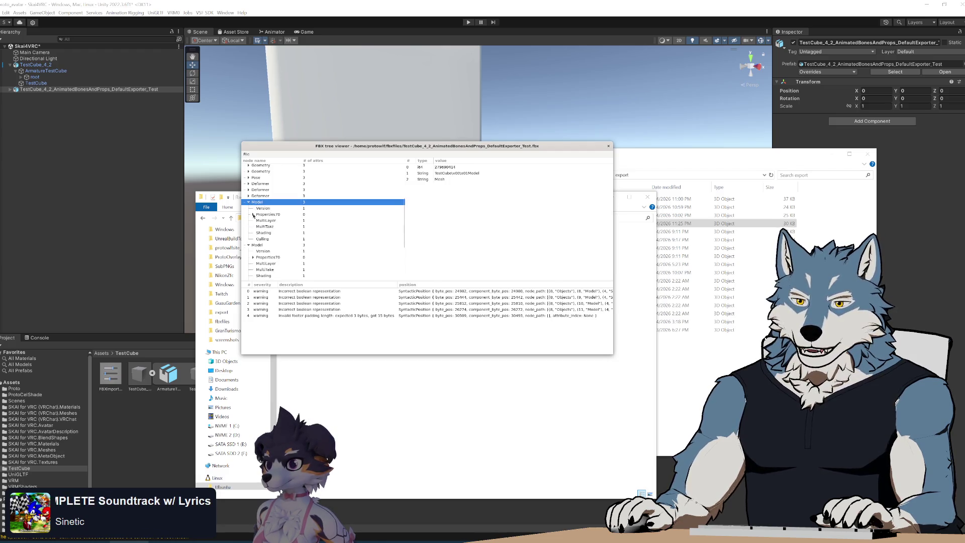
left_click(267, 222)
left_click(265, 227)
left_click(264, 233)
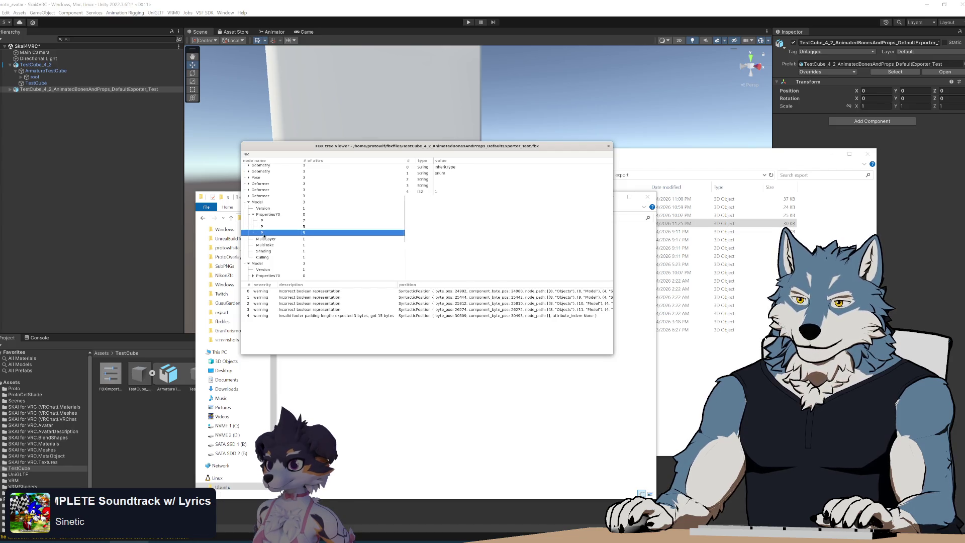
left_click(248, 202)
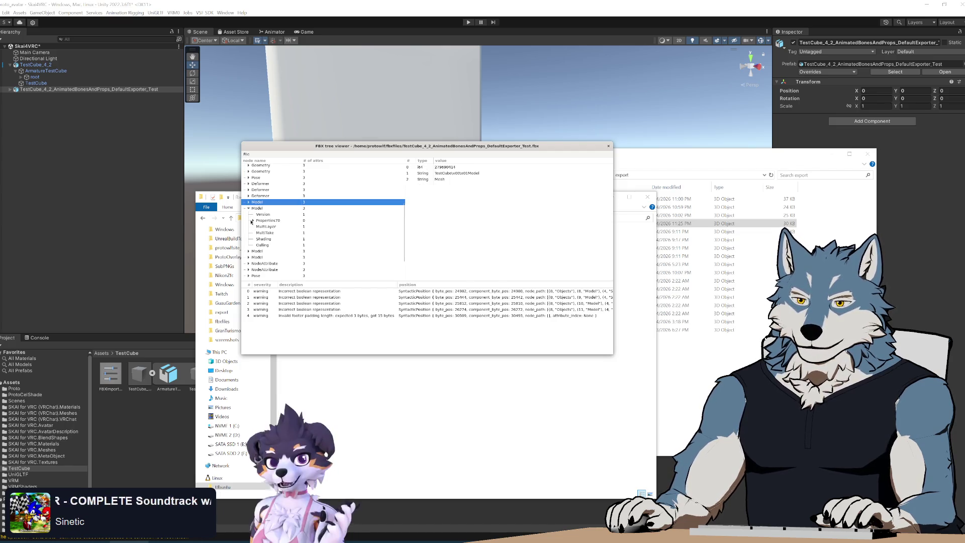
Check the root LimbNode Model's InheritType and DefaultAttributeIndex, fold it closed, and move the viewer right
left_click(248, 208)
left_click(248, 214)
left_click(257, 217)
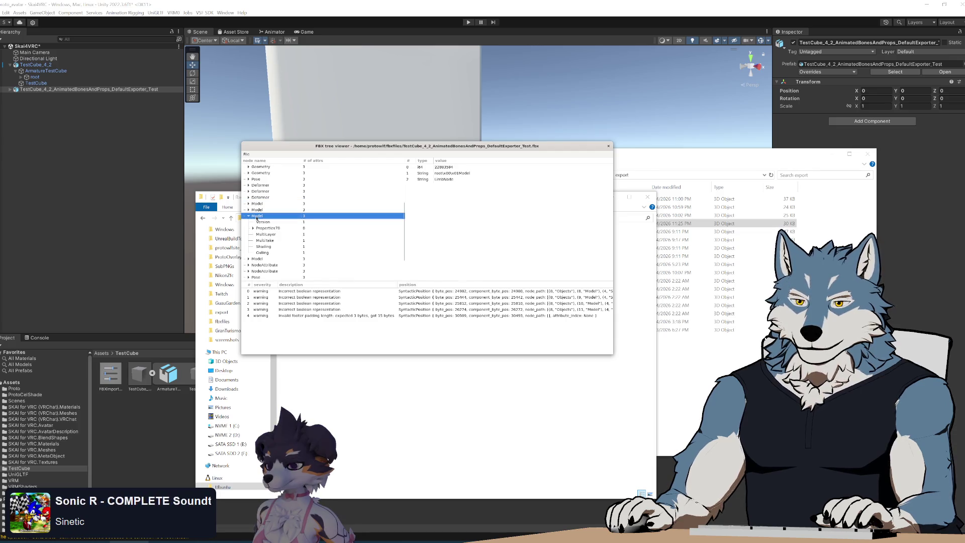
left_click(258, 233)
left_click(263, 240)
left_click(267, 235)
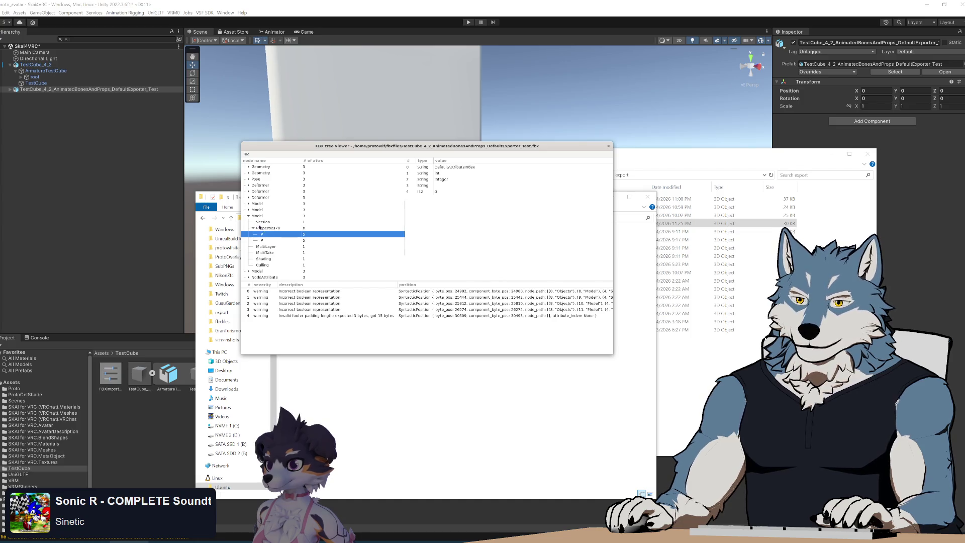
left_click(254, 228)
left_click(252, 216)
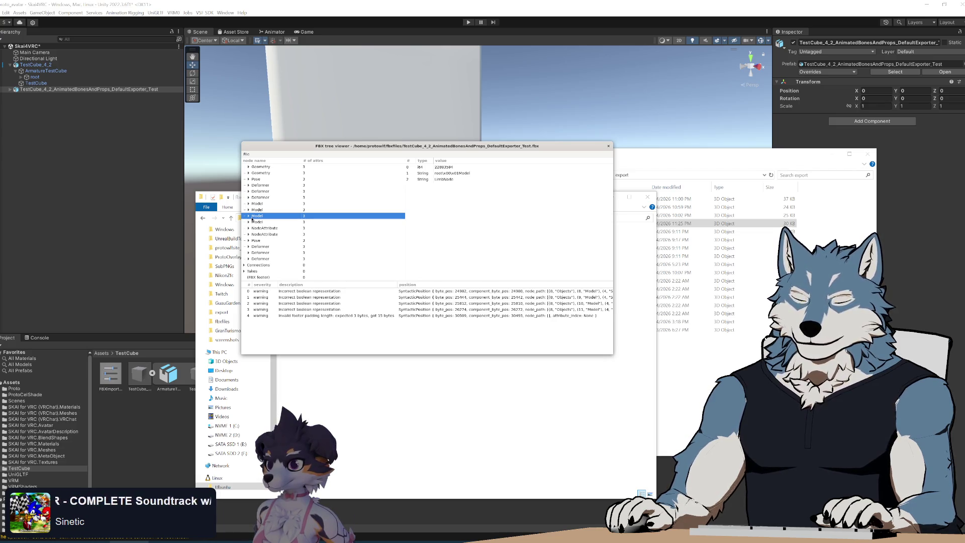
mouse_move(326, 149)
left_mouse_down()
mouse_move(508, 377)
mouse_move(393, 122)
mouse_move(385, 147)
left_mouse_up()
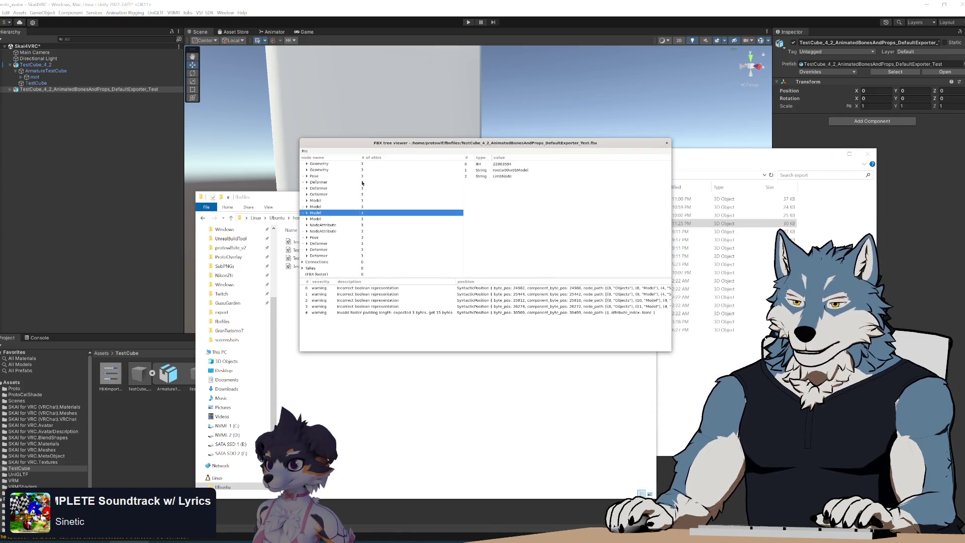
Expand GlobalSettings > Properties70 and confirm UnitScaleFactor and OriginalUnitScaleFactor both read 1
scroll(327, 233, "up", 3)
left_click(302, 205)
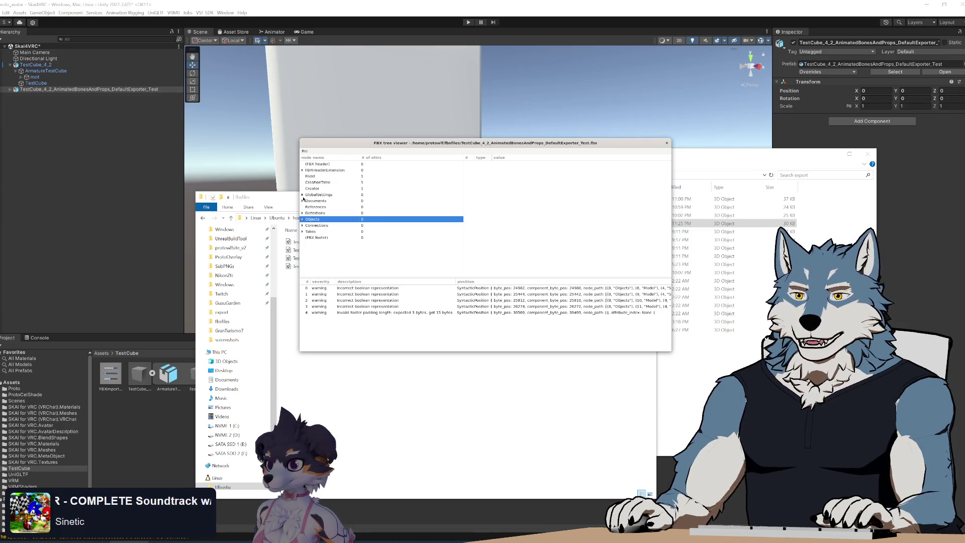
left_click(302, 195)
left_click(306, 207)
scroll(322, 211, "down", 2)
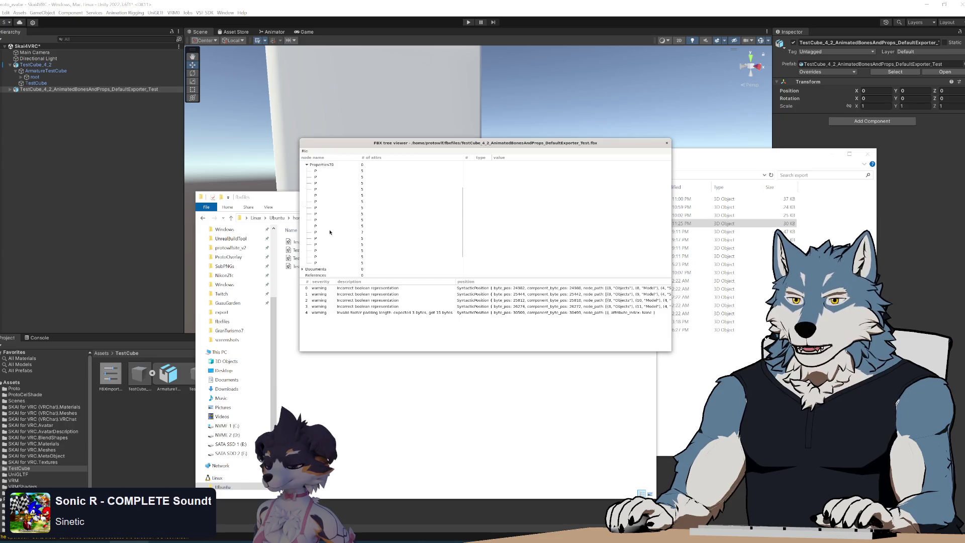
left_click(332, 207)
key("Down")
key("Down")
key("Down")
key("Up")
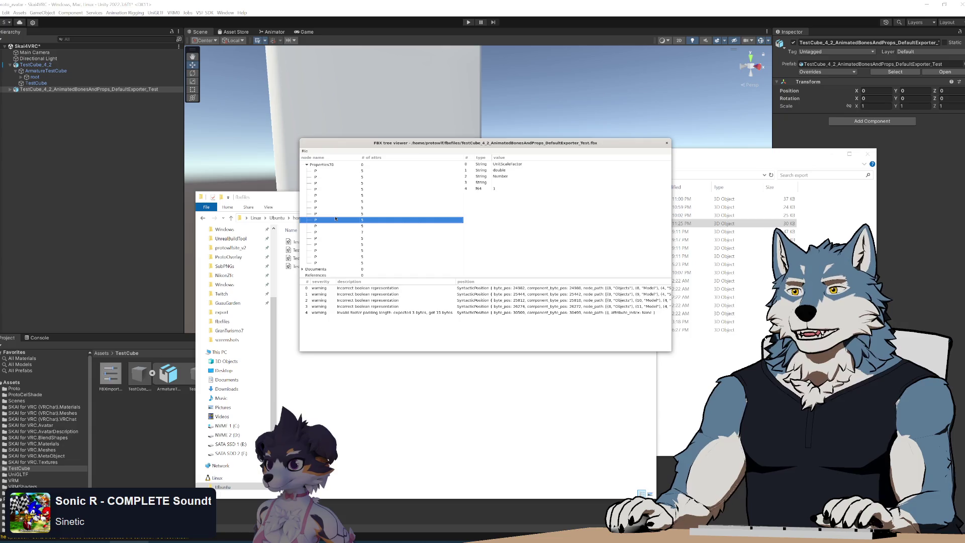
key("Down")
key("Up")
key("Down")
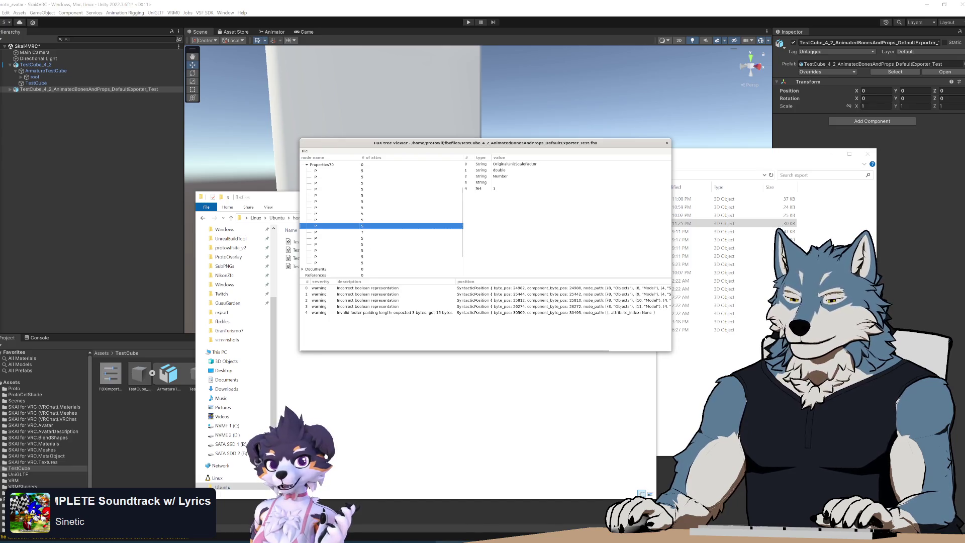
Look up the units_blender_to_fbx_factor function in fbx_utils.py
left_click(455, 541)
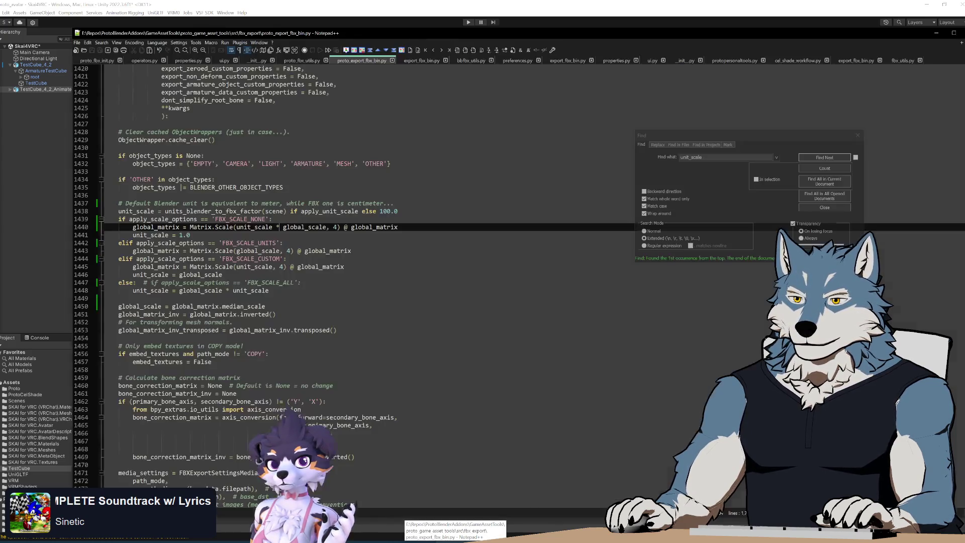
left_click(856, 61)
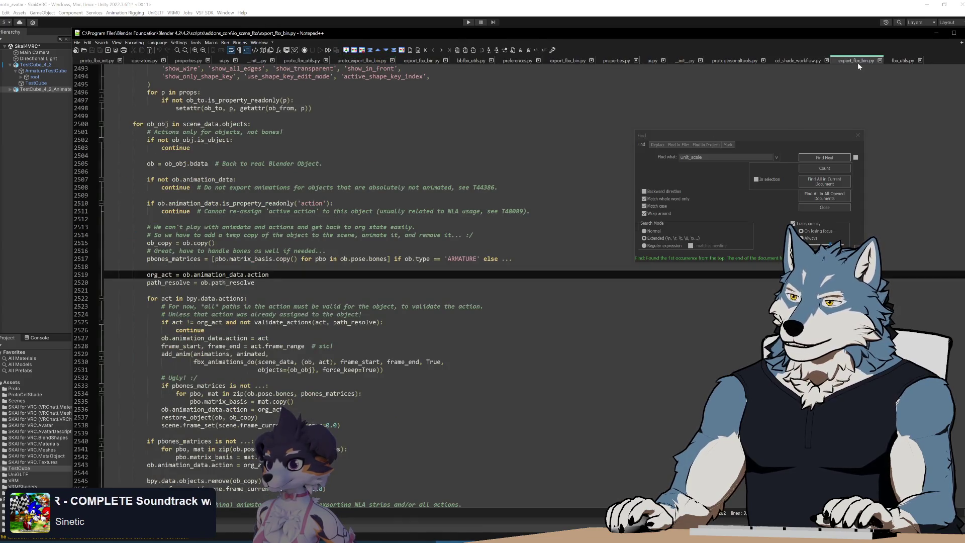
left_click(904, 61)
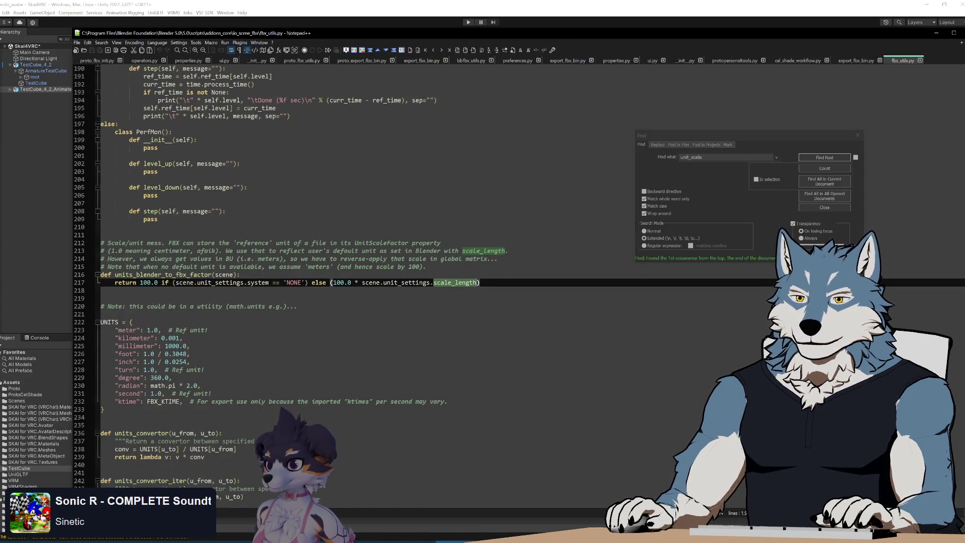
double_click(134, 275)
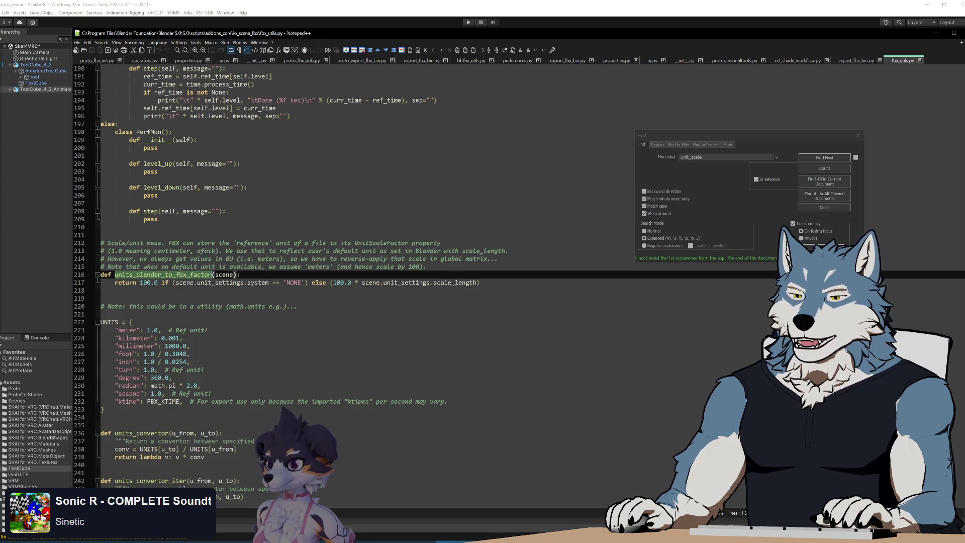
Trace the unit_scale used in export_fbx_bin.py's global settings code
left_click(572, 61)
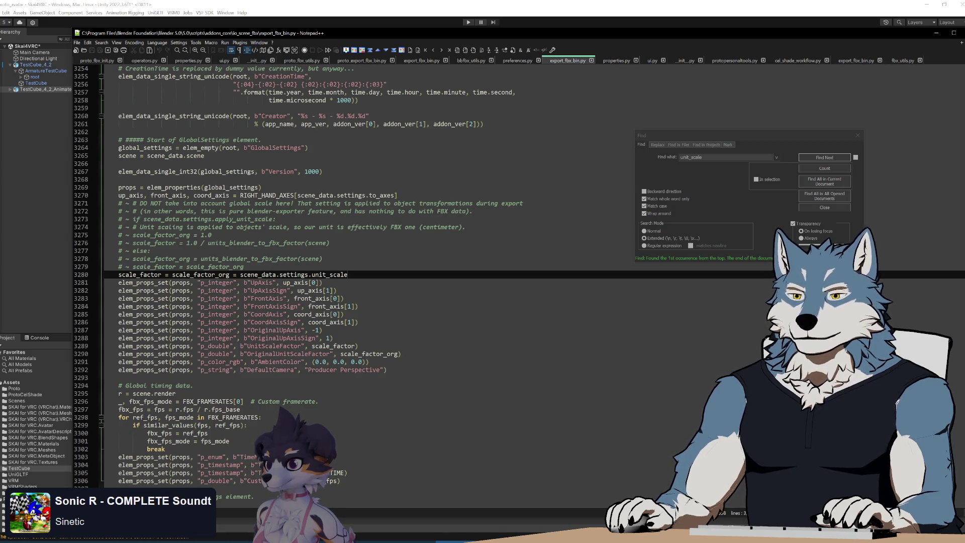
left_click(322, 283)
double_click(329, 275)
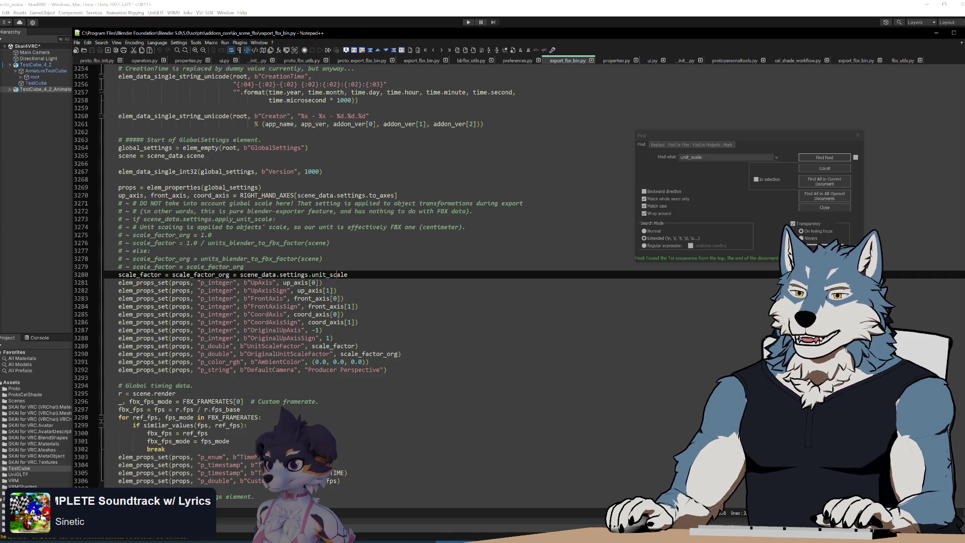
key("Right")
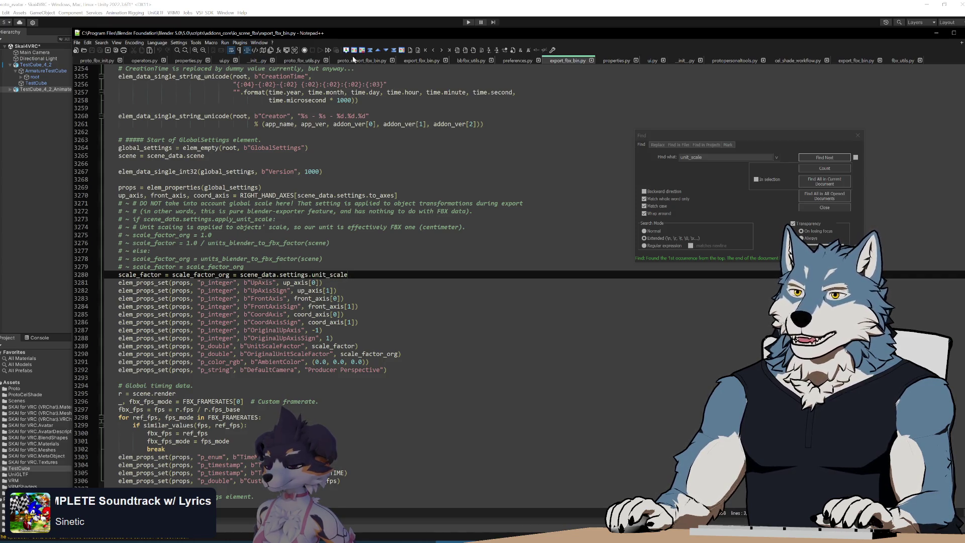
key("ctrl+Tab")
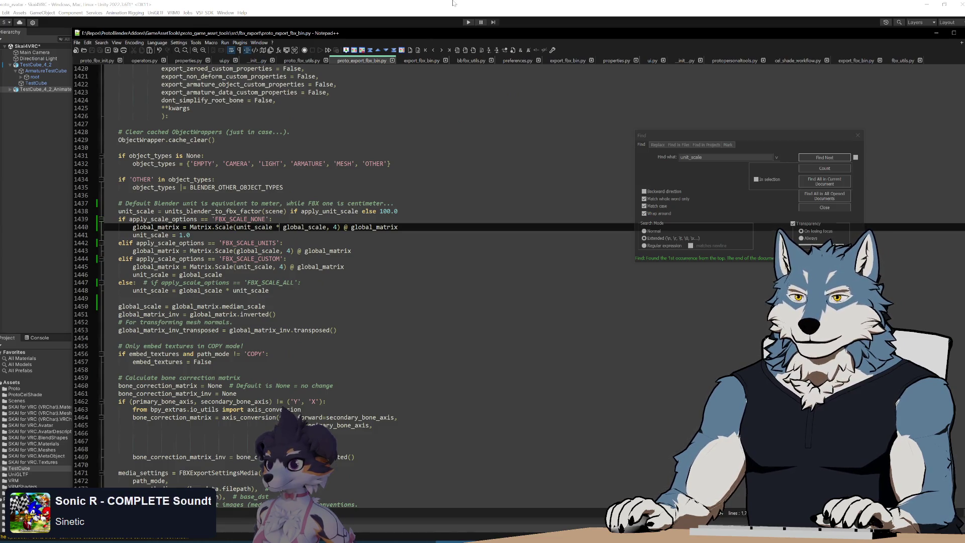
key("alt+Tab")
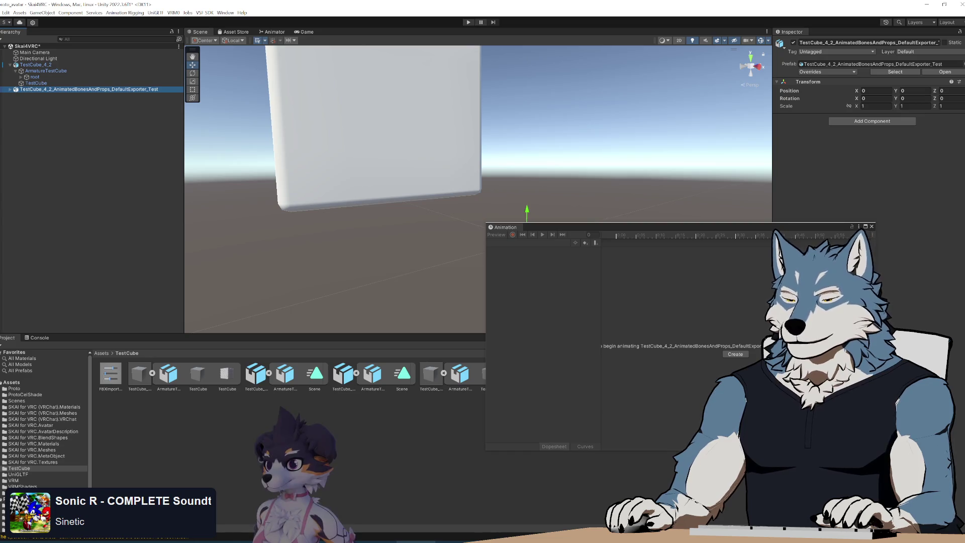
Change the Unit System from None to Metric and enter a Unit Scale of 100
key("alt+Tab")
left_click(923, 266)
left_click(923, 276)
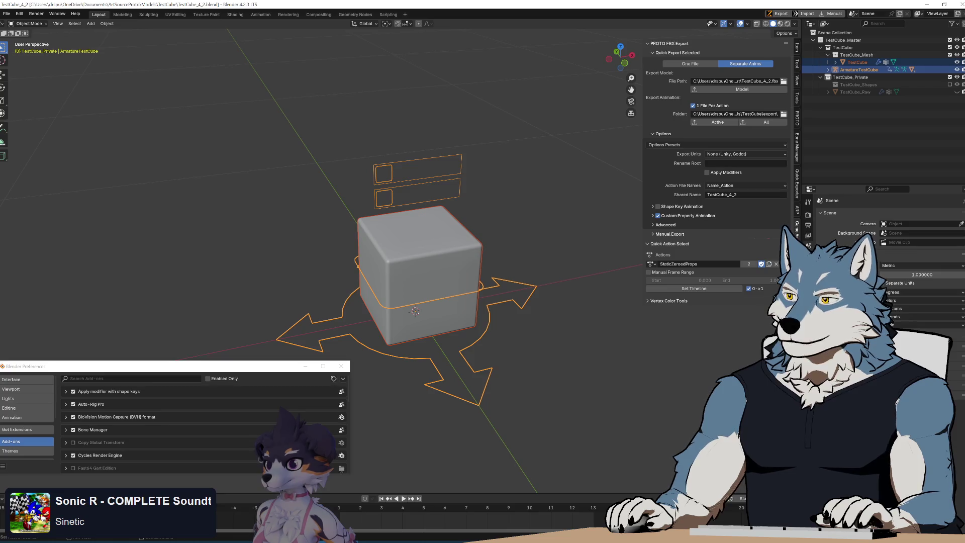
left_click(909, 275)
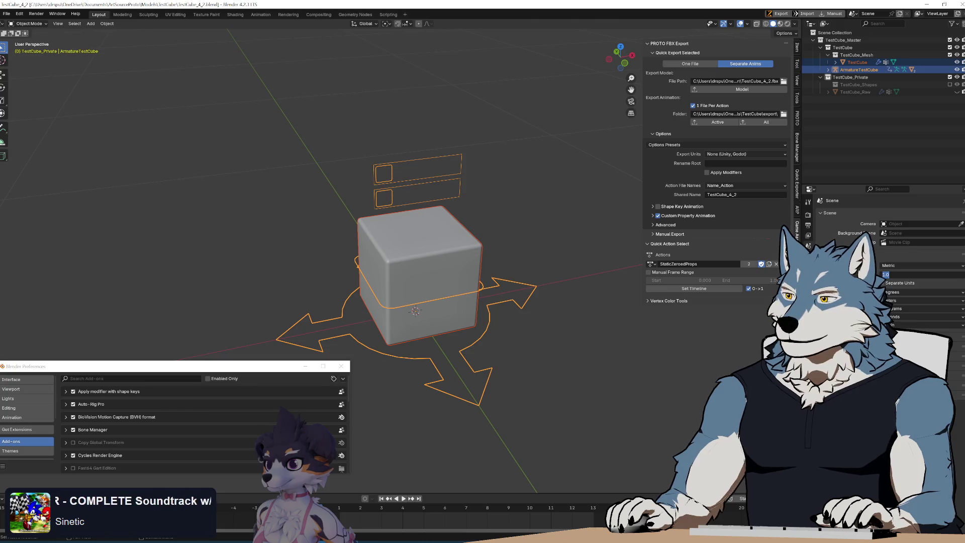
type("100")
key("Return")
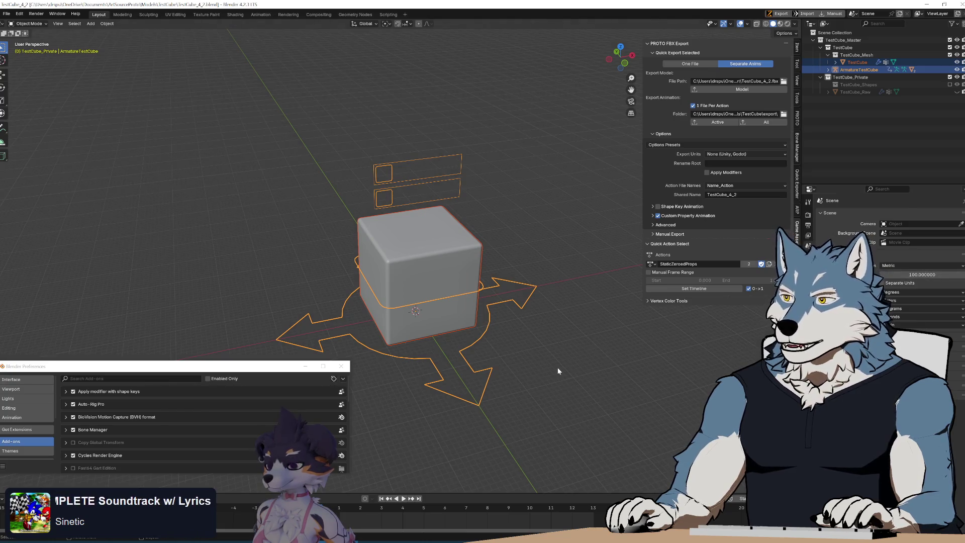
left_click(6, 12)
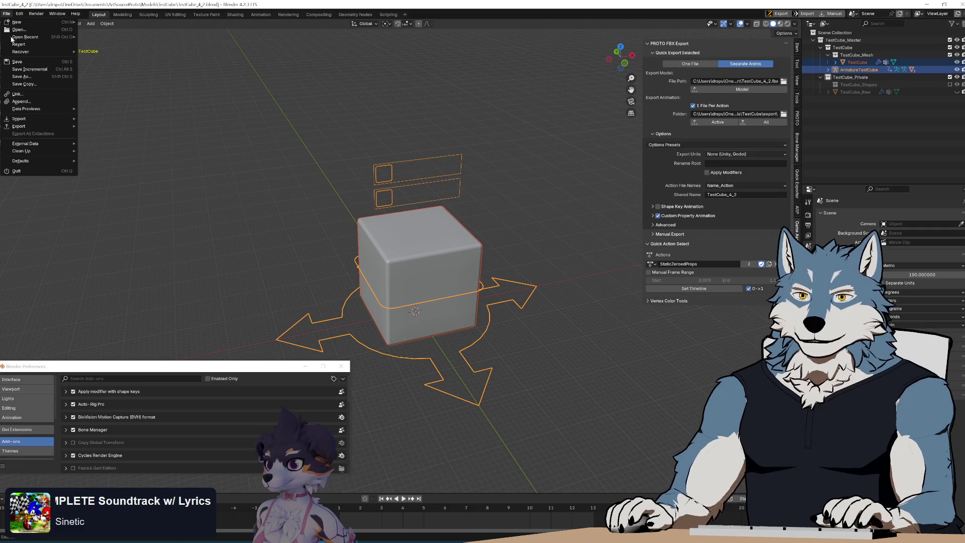
Export FBX (.fbx), overwriting TestCube_4_2_AnimatedBonesAndProps_DefaultExporter_Test.fbx
mouse_move(46, 126)
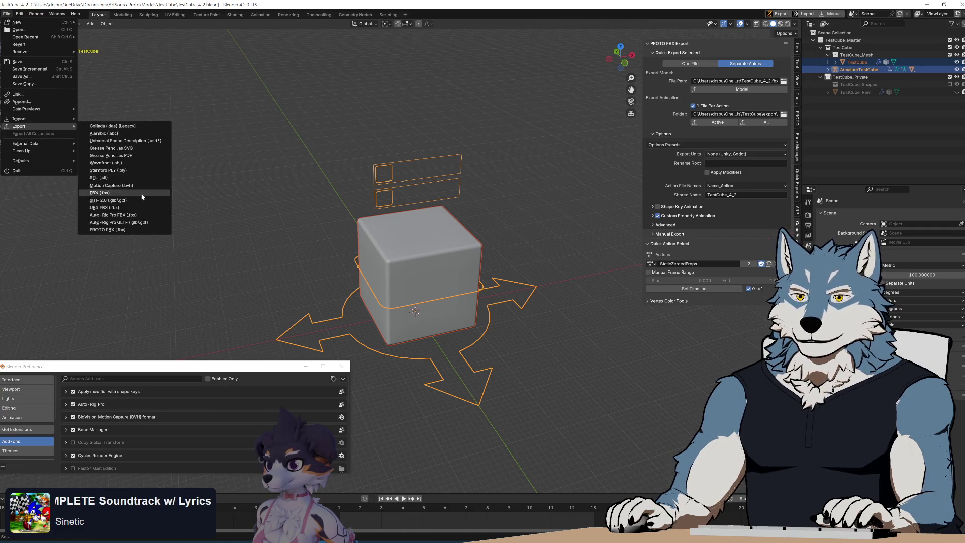
left_click(140, 192)
left_click(423, 176)
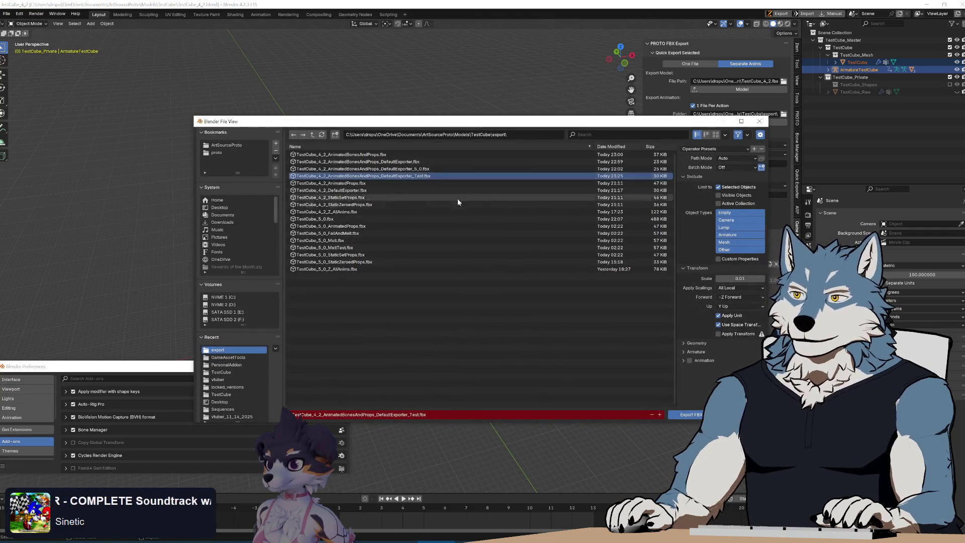
left_click(690, 415)
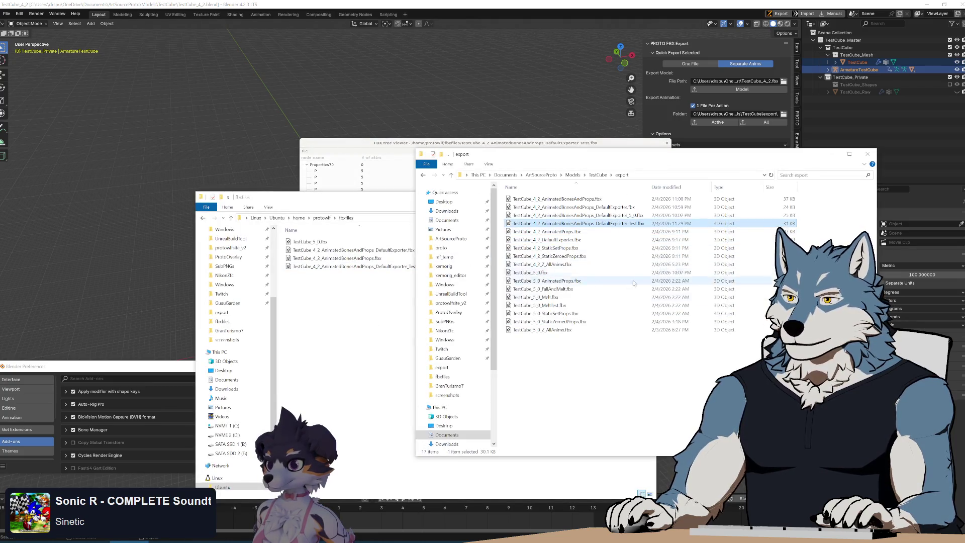
Paste the new export into fbxfiles, replacing the old file, and load it in the FBX tree viewer
left_click(386, 335)
key("ctrl+v")
key("Return")
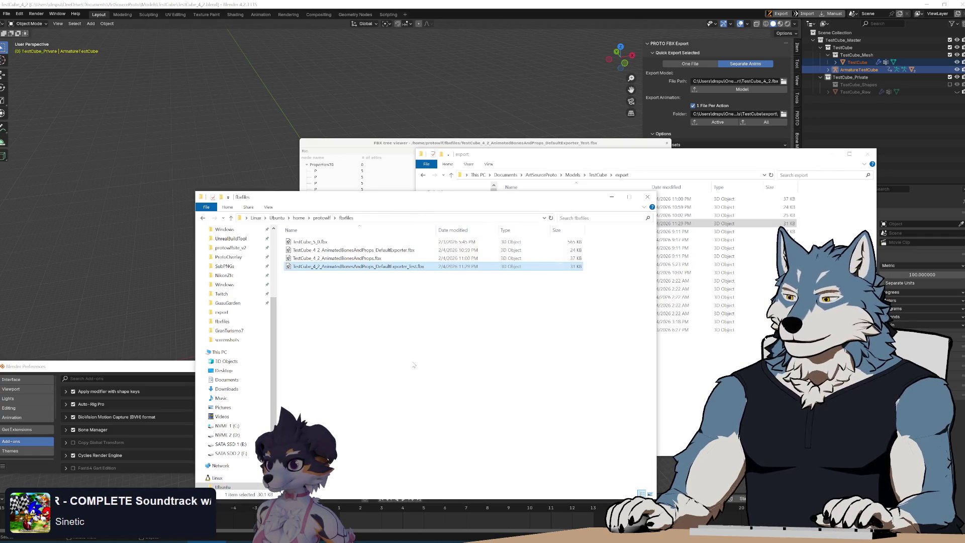
left_click(410, 149)
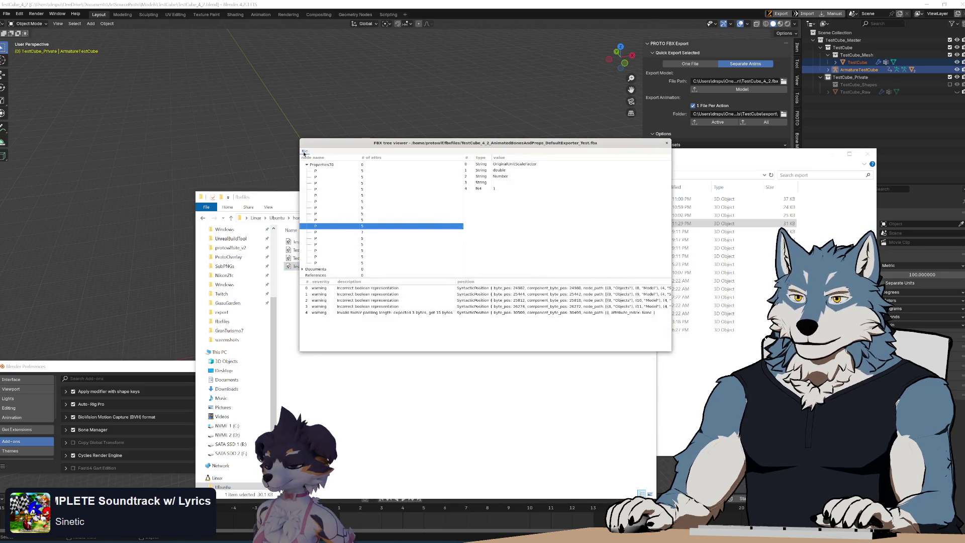
left_click(318, 161)
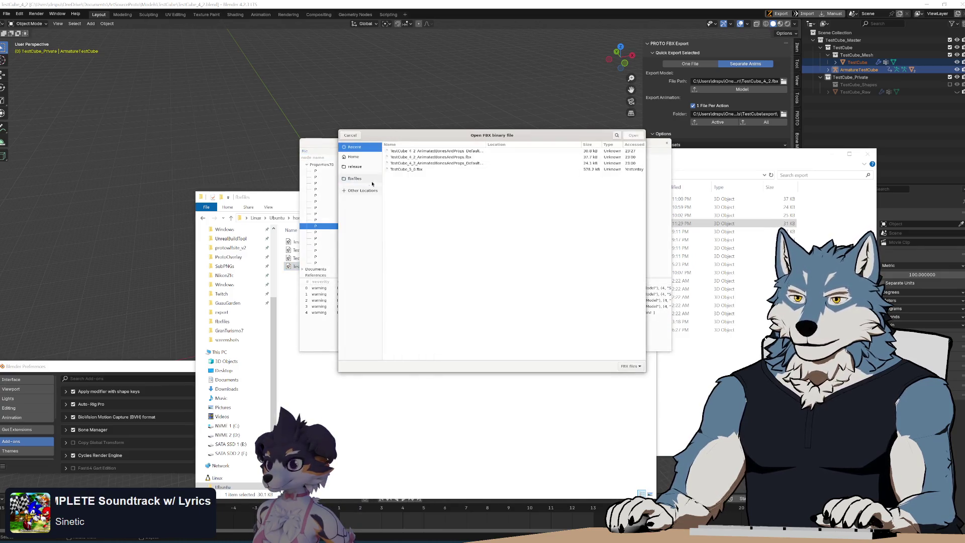
left_click(452, 168)
key("Return")
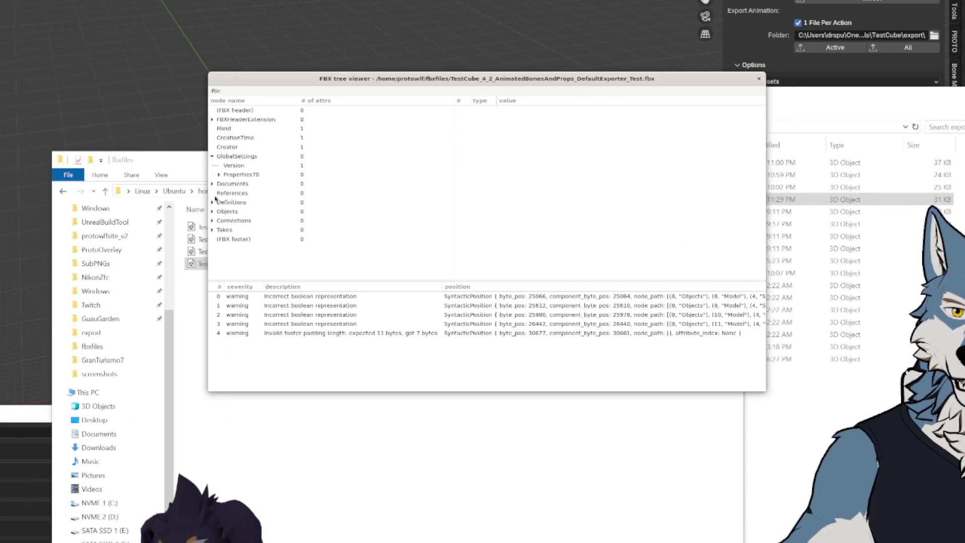
Inspect the GlobalSettings CoordAxisSign and OriginalUpAxisSign properties
left_click(219, 176)
left_click(234, 233)
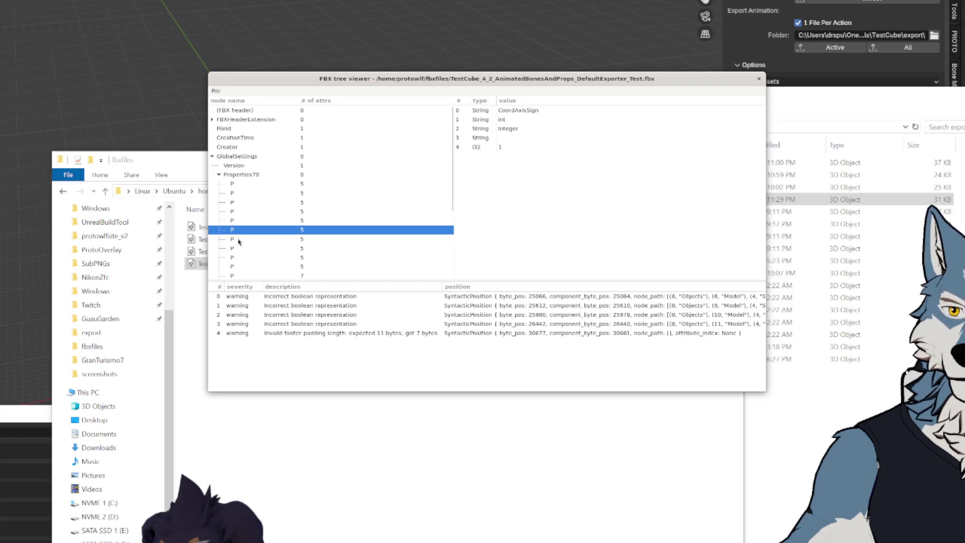
key("Down")
key("Down")
key("Down")
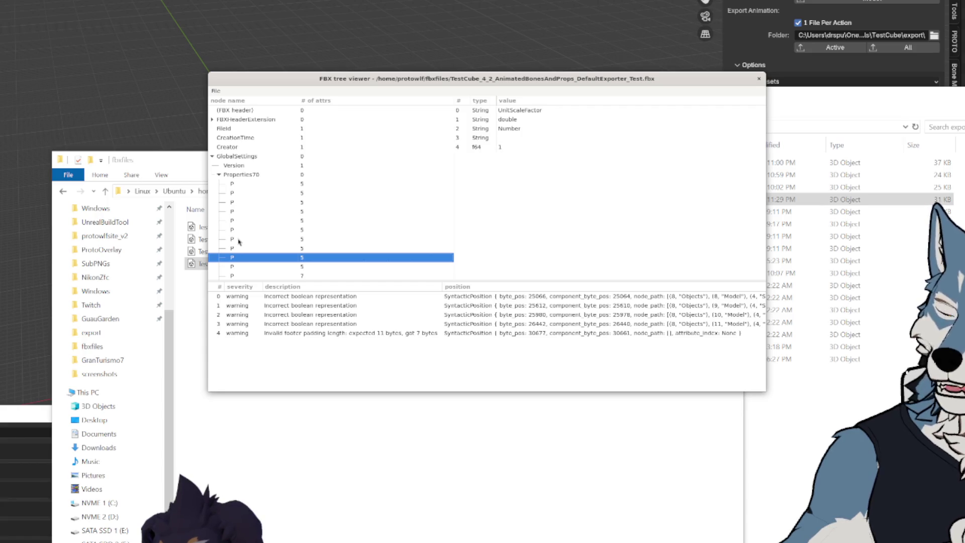
key("Up")
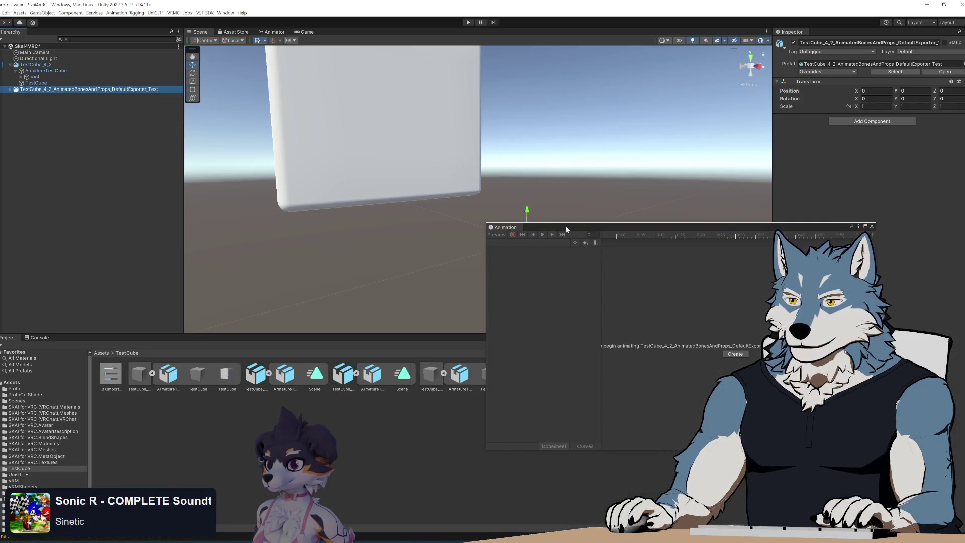
Close the Animation panel, delete the old TestCube FBX asset, and import the new export
mouse_move(566, 226)
left_mouse_down()
mouse_move(636, 250)
mouse_move(560, 222)
left_mouse_up()
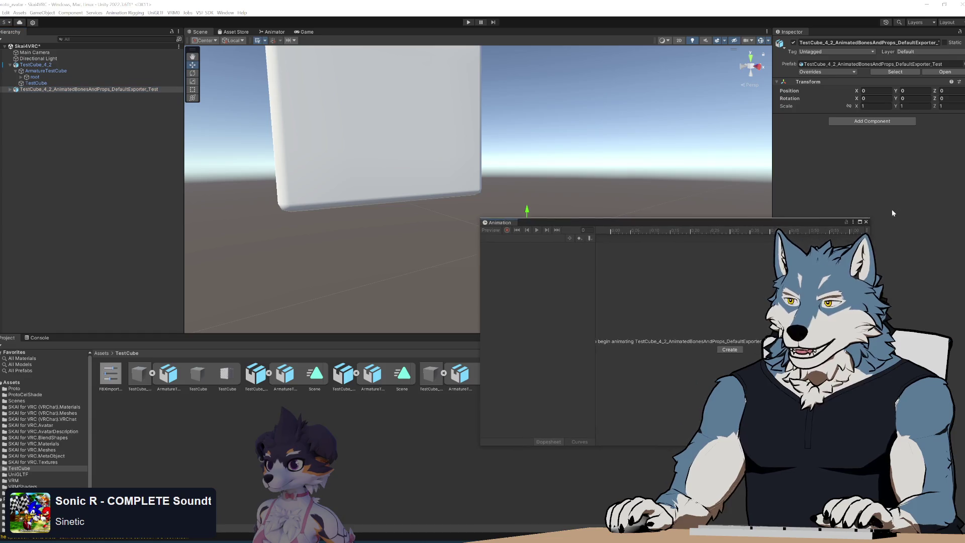
left_click(866, 222)
left_click(432, 374)
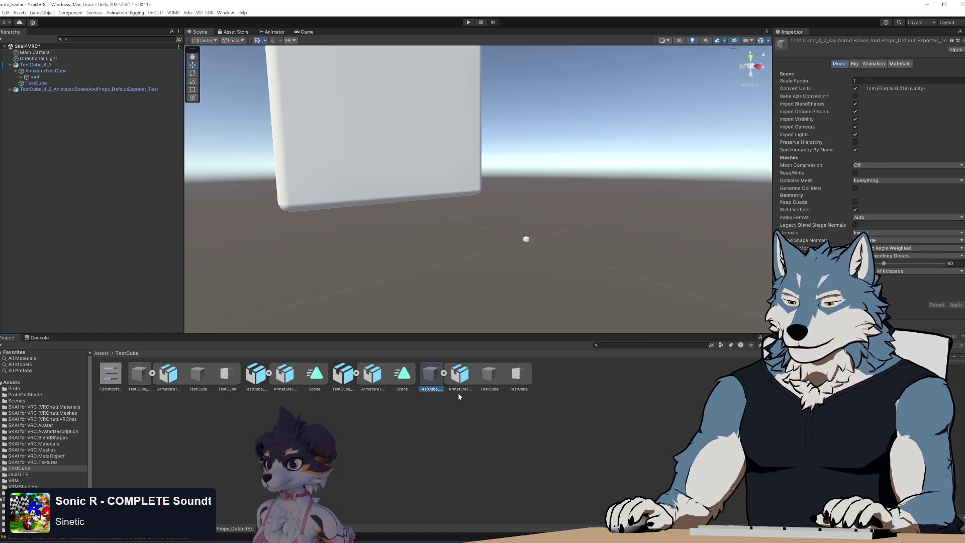
key("Delete")
key("Return")
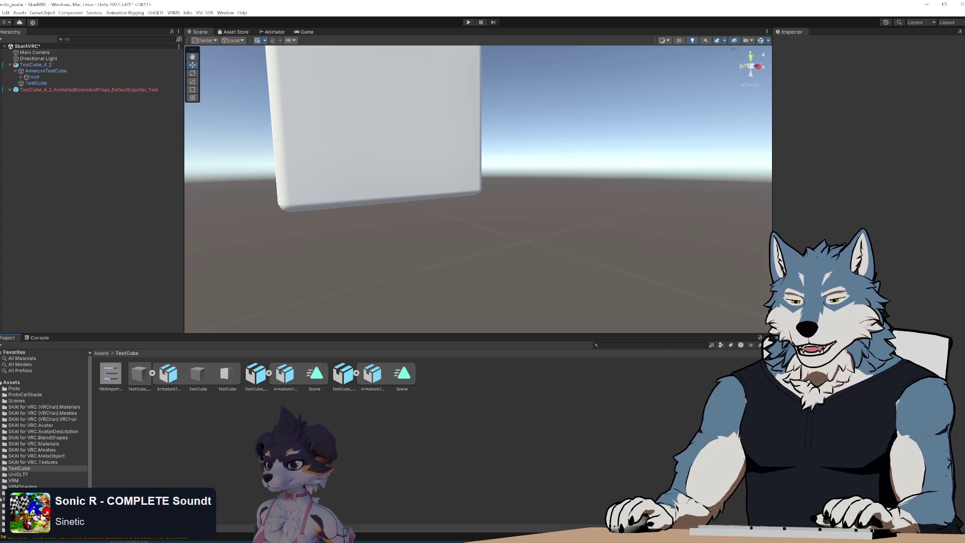
key("alt+Tab")
left_click_drag(649, 154, 735, 132)
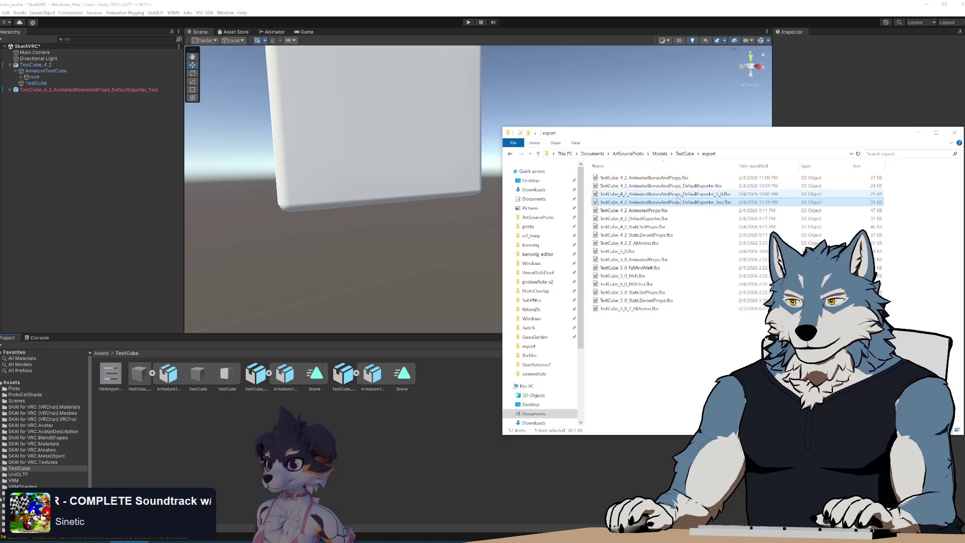
left_click_drag(450, 428, 450, 428)
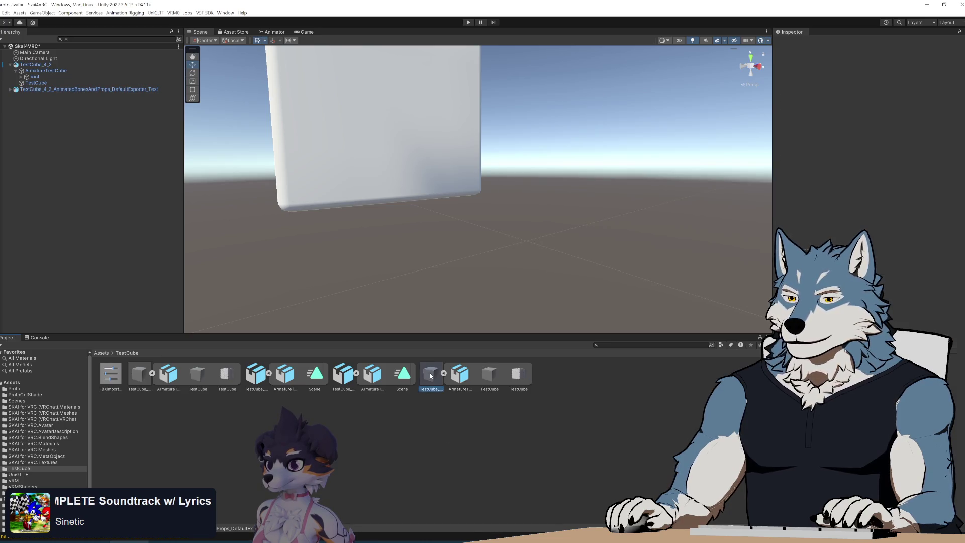
Replace the scene's DefaultExporter_Test object with the reimported model, frame it, and expand its children
left_click(79, 89)
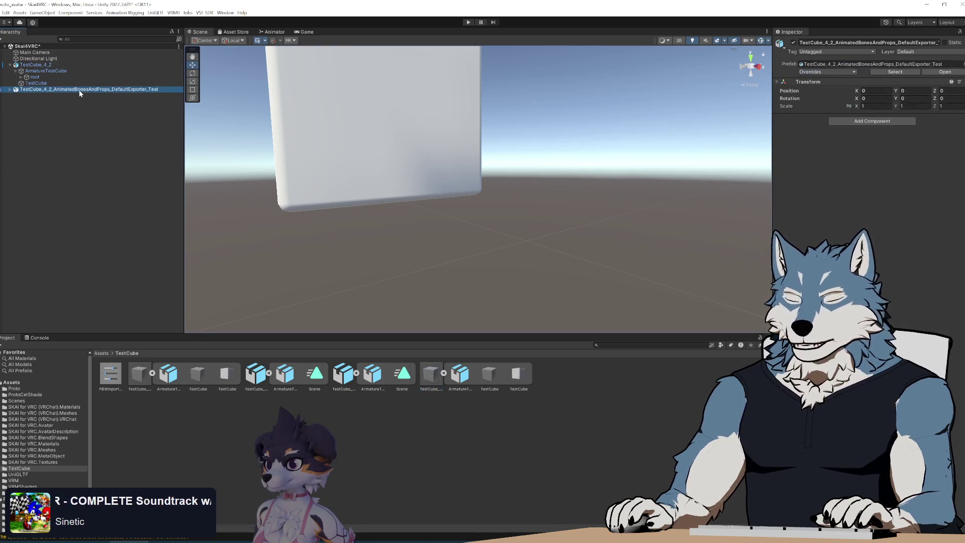
key("Delete")
mouse_move(431, 376)
left_mouse_down()
mouse_move(64, 159)
mouse_move(19, 91)
left_mouse_up()
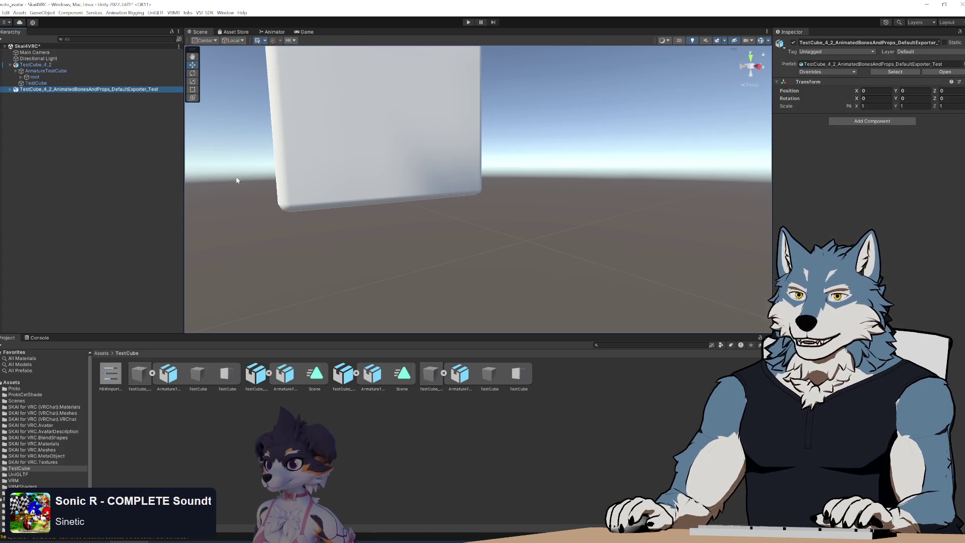
key("f")
mouse_move(521, 229)
left_mouse_down("alt")
mouse_move(510, 189)
mouse_move(514, 254)
left_mouse_up("alt")
left_click(10, 90)
Expand ArmatureTestCube and check the Inspector transforms of the armature and its root bone
left_click(16, 95)
left_click(44, 96)
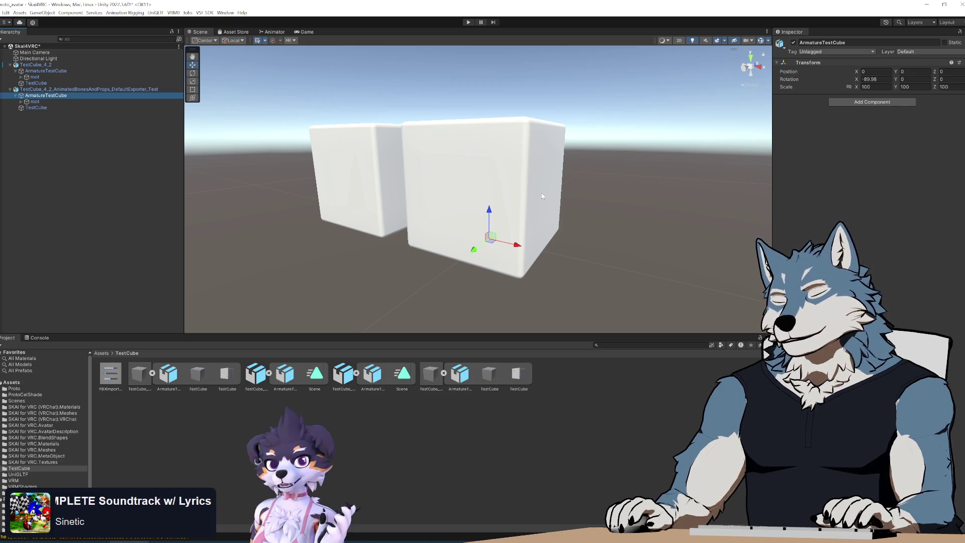
left_click(38, 101)
left_click(46, 95)
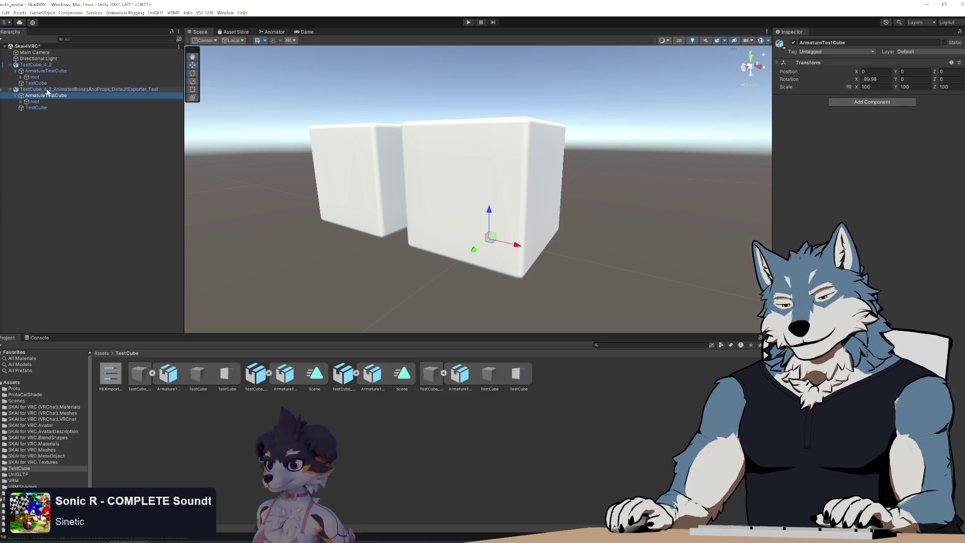
Delete the TestCube_4_2_AnimatedBonesAndProps_DefaultExporter_Test object and return to Blender
left_click(47, 90)
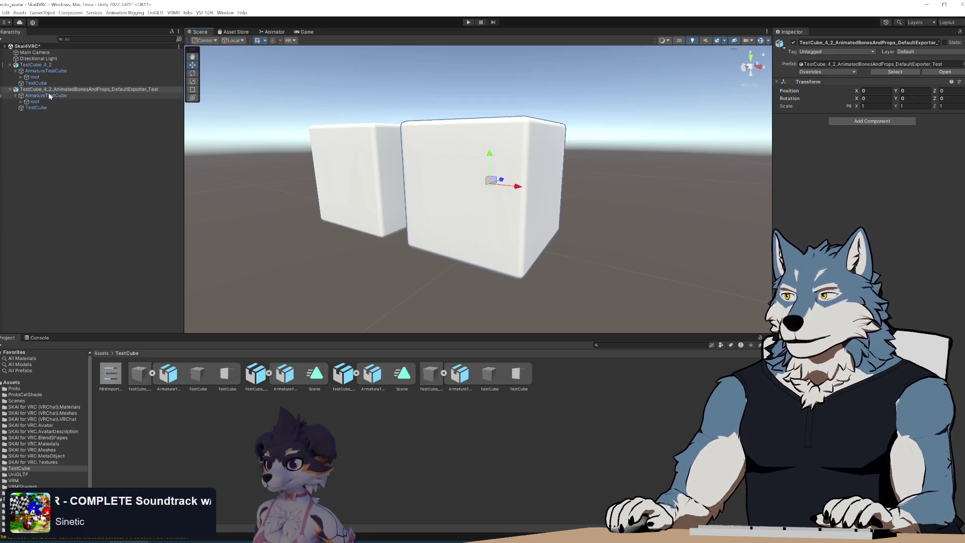
key("Delete")
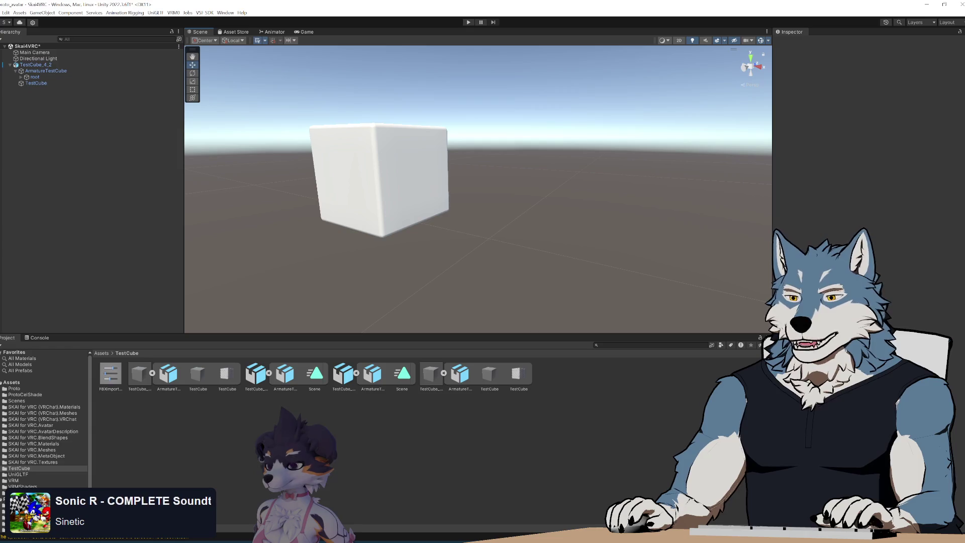
key("alt+Tab")
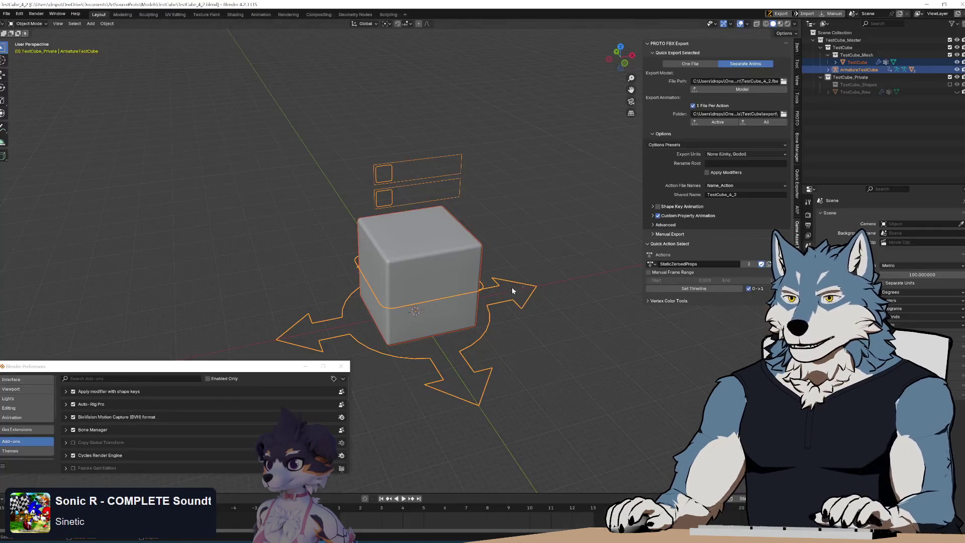
Orbit around the test cube in Blender, then bring Notepad++ back to the front
mouse_move(487, 260)
middle_mouse_down()
mouse_move(466, 227)
mouse_move(479, 220)
middle_mouse_up()
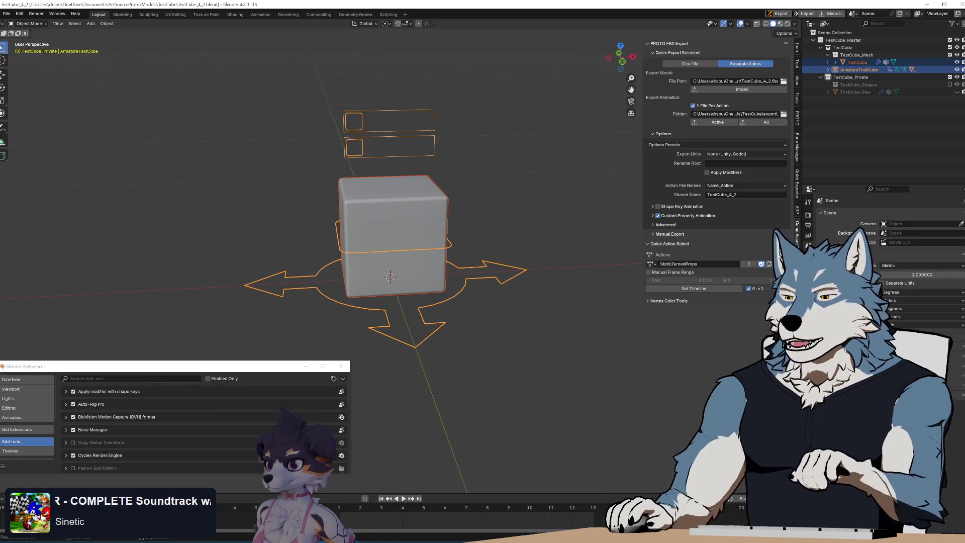
key("alt+Tab")
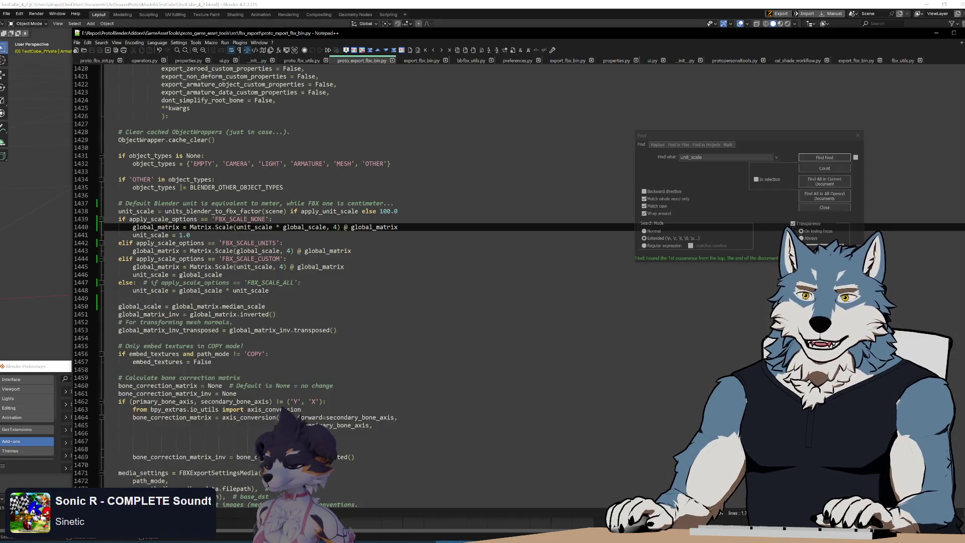
In proto_fbx_utils.py, fold duplicate_export_objects, select_objects_for_export and get_shapekey_objects_to_duplicate
left_click(297, 61)
scroll(301, 201, "up", 10)
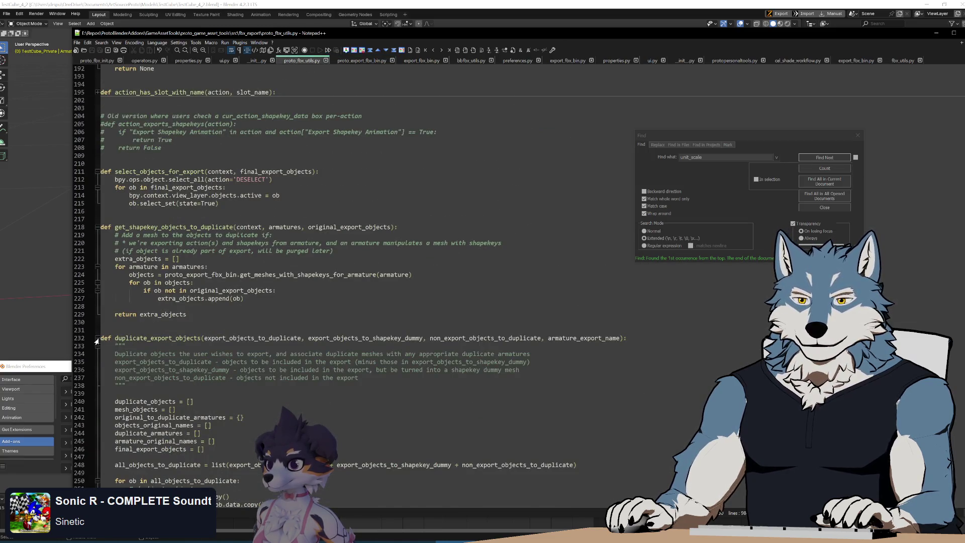
left_click(97, 337)
scroll(301, 251, "up", 6)
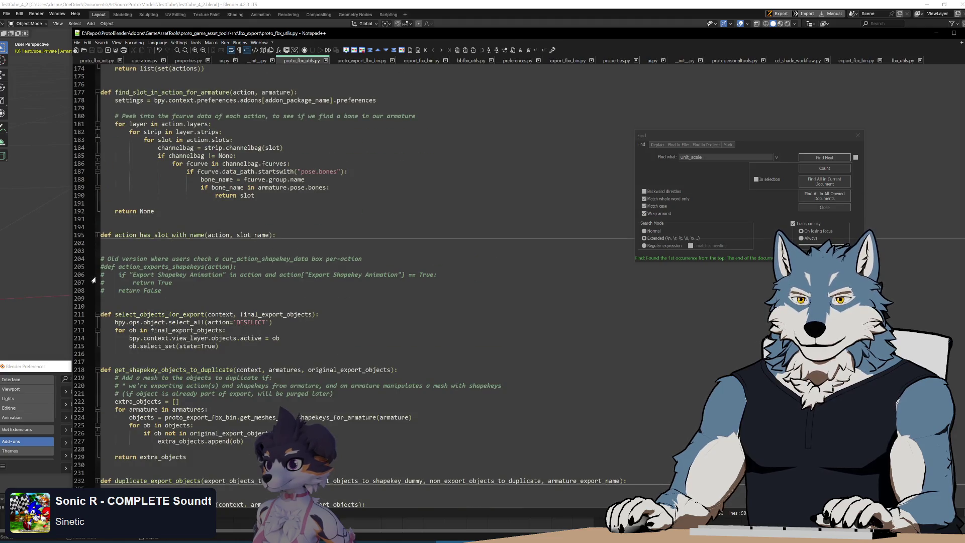
left_click(97, 317)
left_click(97, 331)
scroll(97, 330, "up", 20)
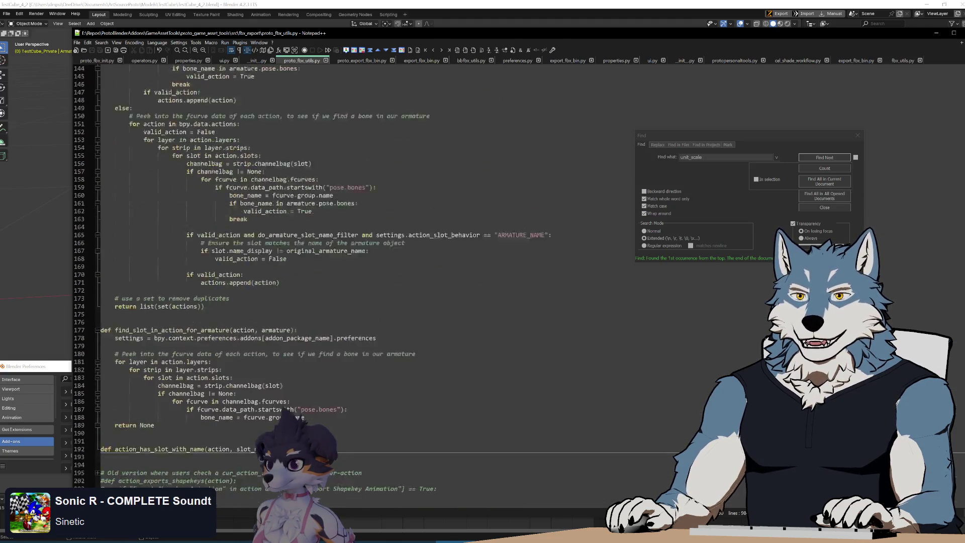
scroll(301, 276, "up", 4)
scroll(351, 277, "down", 20)
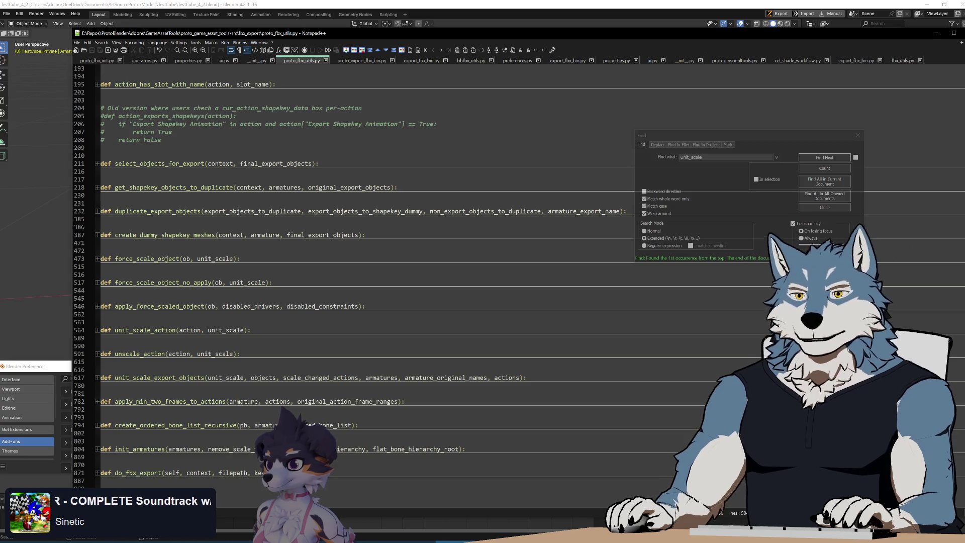
scroll(352, 271, "down", 4)
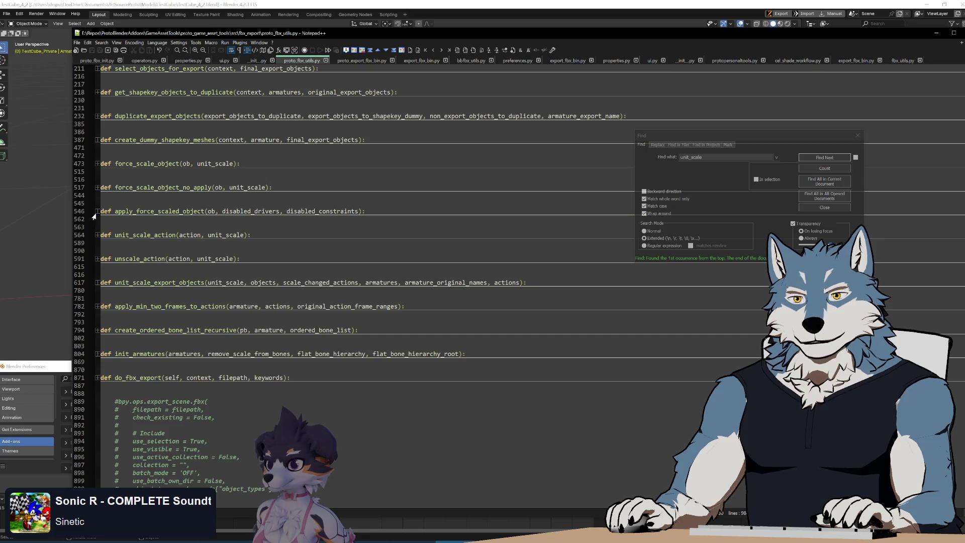
Expand unit_scale_export_objects and highlight every use of unit_settings
left_click(97, 235)
left_click(96, 236)
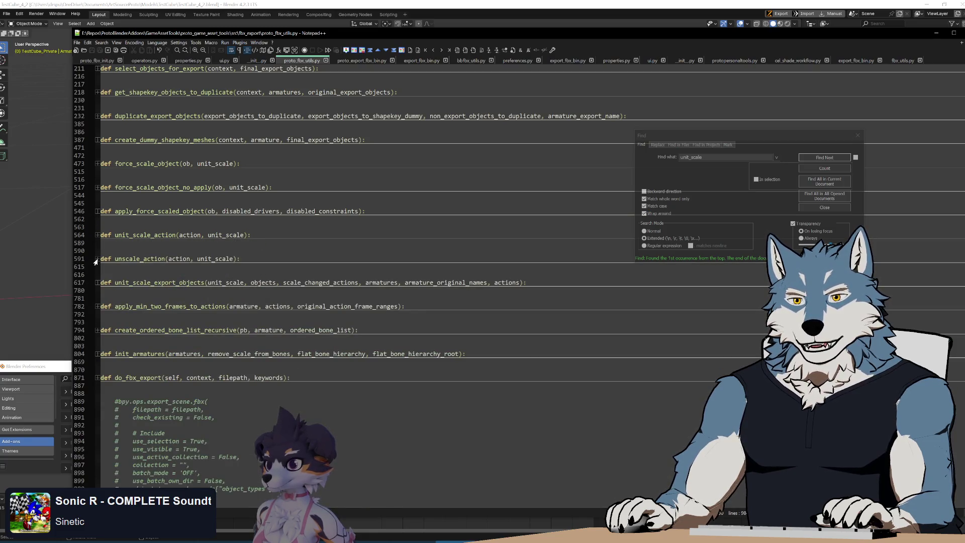
left_click(97, 283)
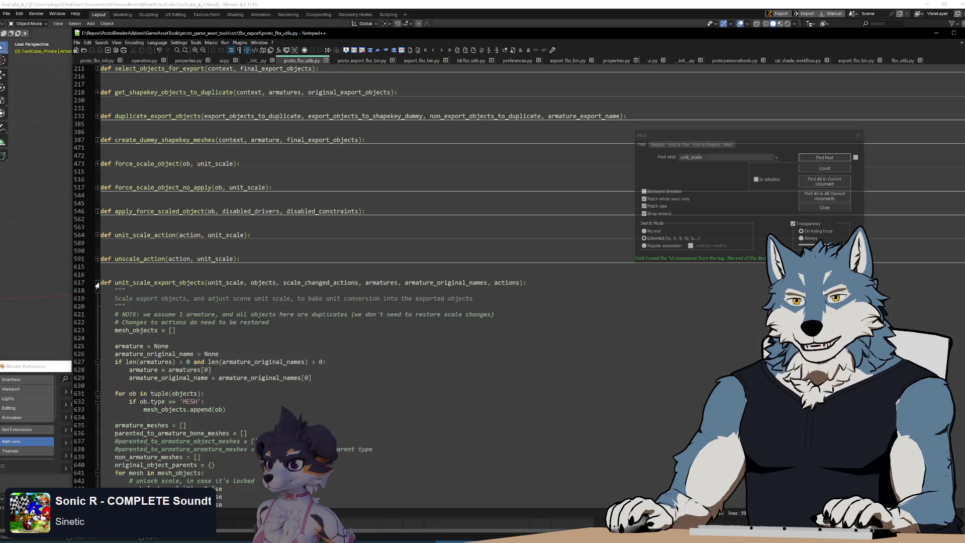
scroll(352, 272, "down", 6)
scroll(283, 409, "down", 20)
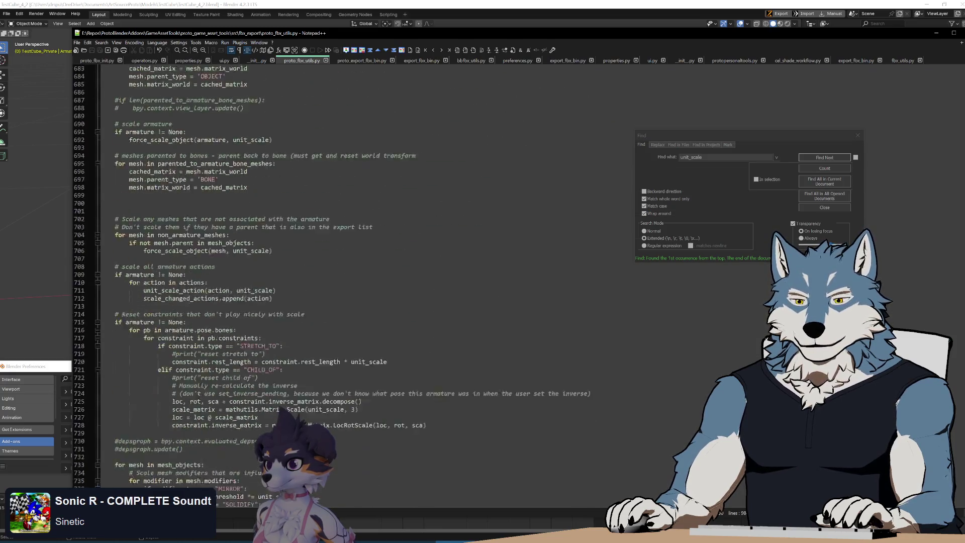
scroll(351, 271, "up", 4)
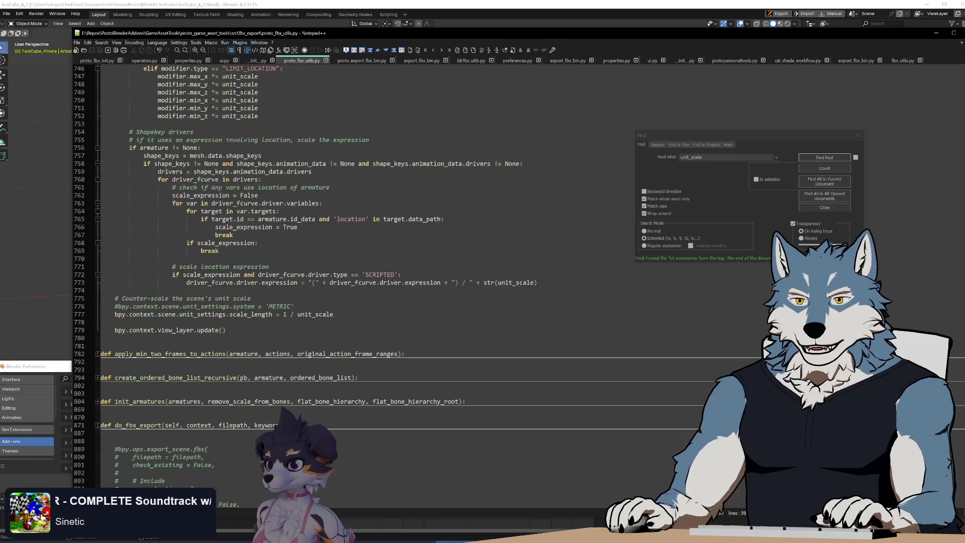
double_click(202, 314)
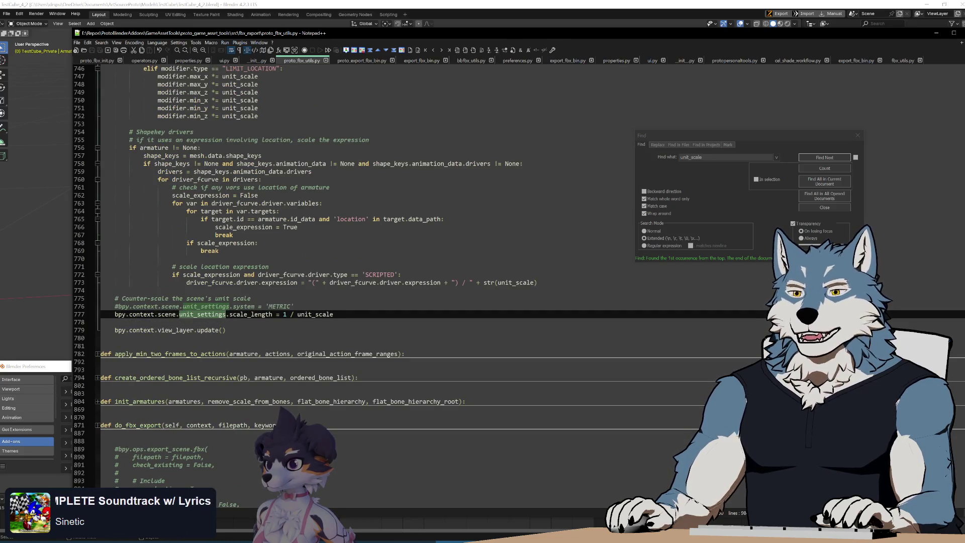
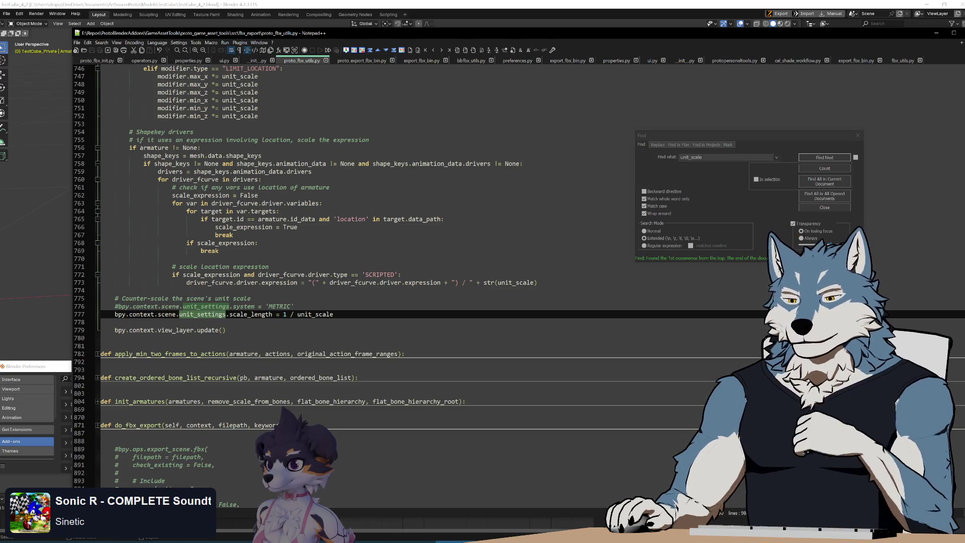
Switch from Notepad++ back to Blender's TestCube scene with the PROTO FBX Export panel
key("alt+Tab")
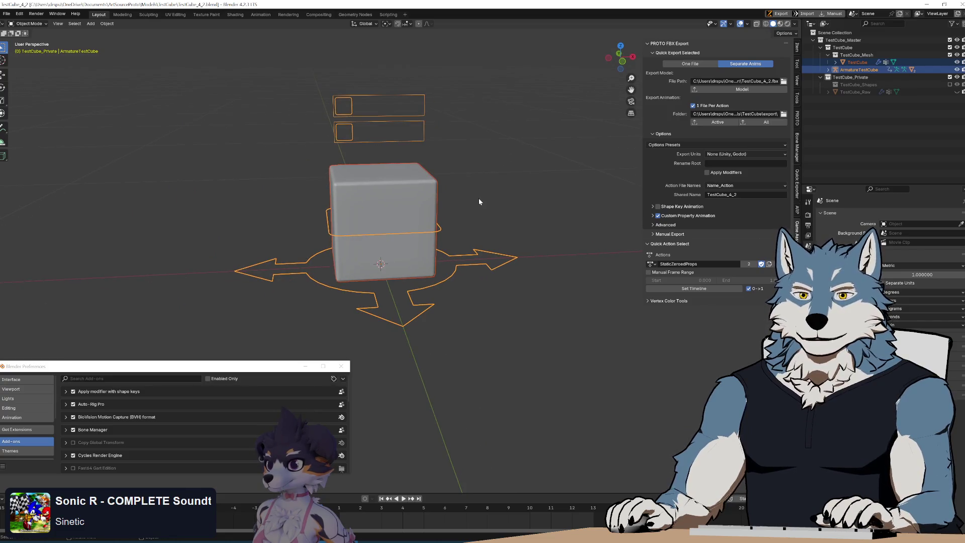
Select the cube mesh together with its armature
middle_click_drag(479, 198, 482, 187)
left_click(481, 216)
left_click(395, 188)
left_click(371, 145, "shift")
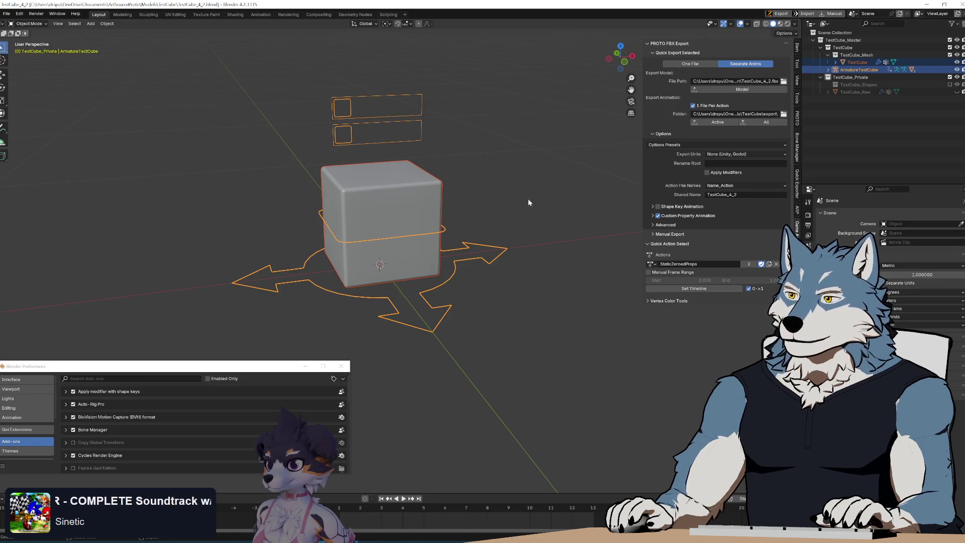
Export the model with Export Units set to Centimeters (Unreal), then switch to Unity
left_click(749, 154)
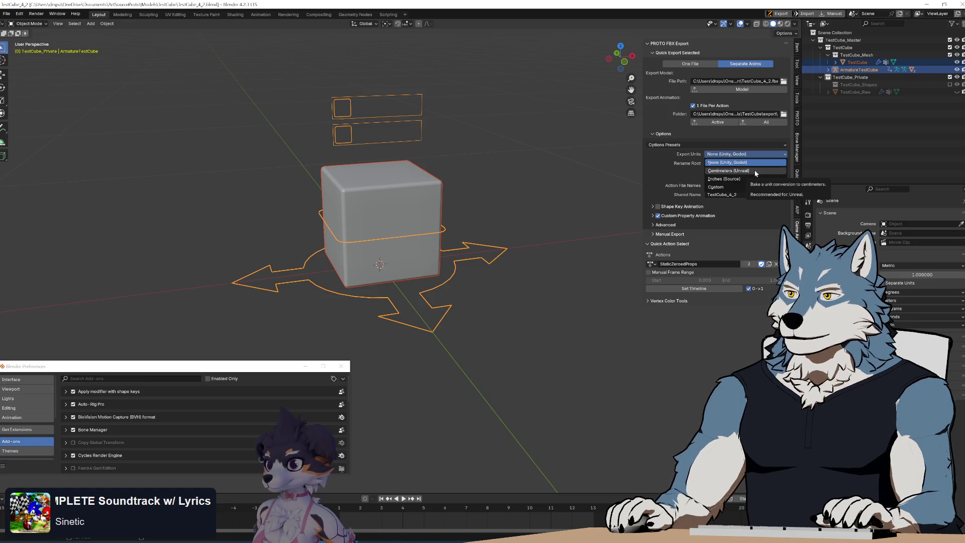
left_click(755, 170)
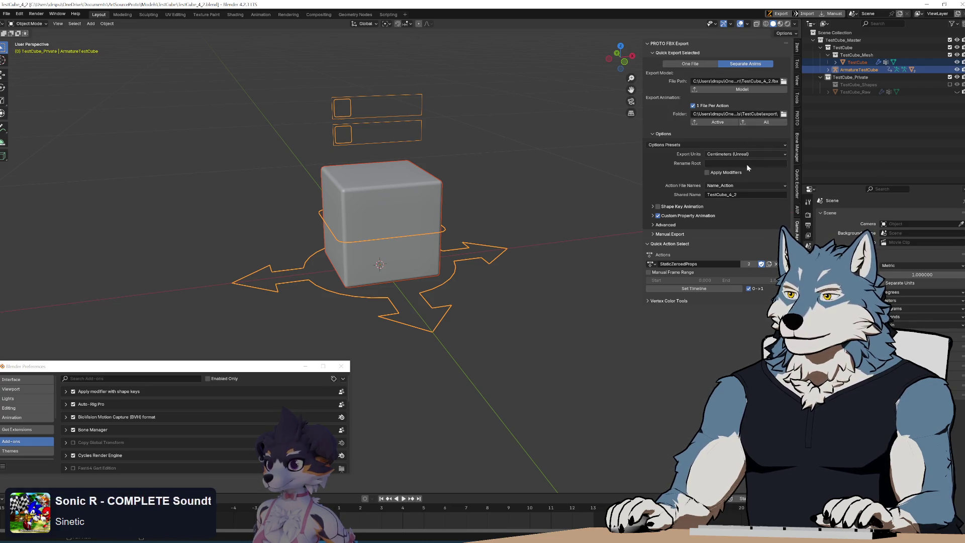
left_click(743, 90)
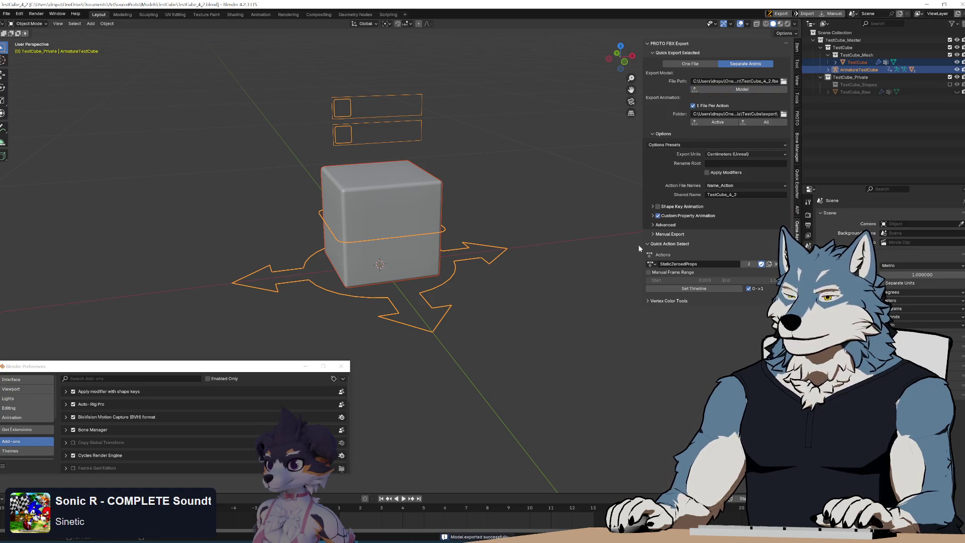
key("alt+Tab")
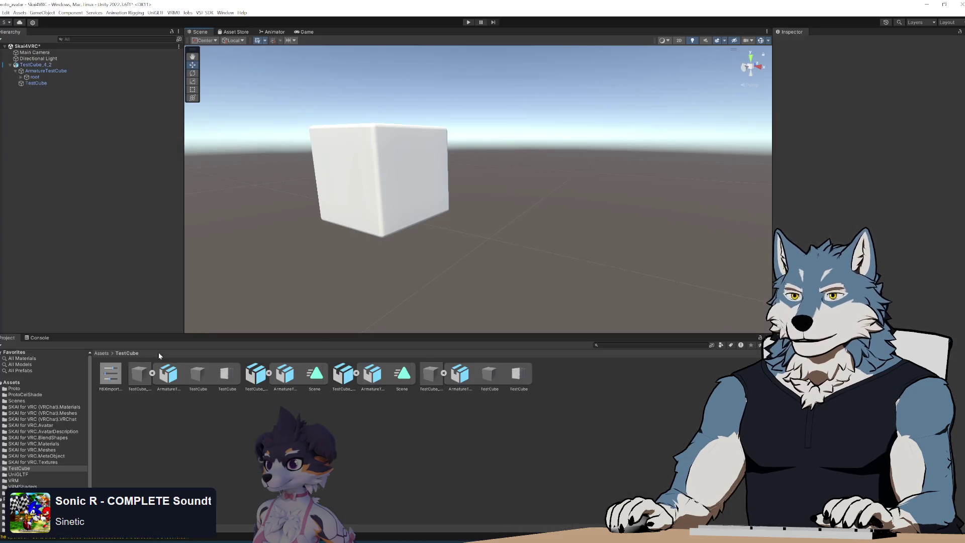
Delete the old TestCube and AnimatedBonesAndProps imports from the Unity project
left_click(140, 374)
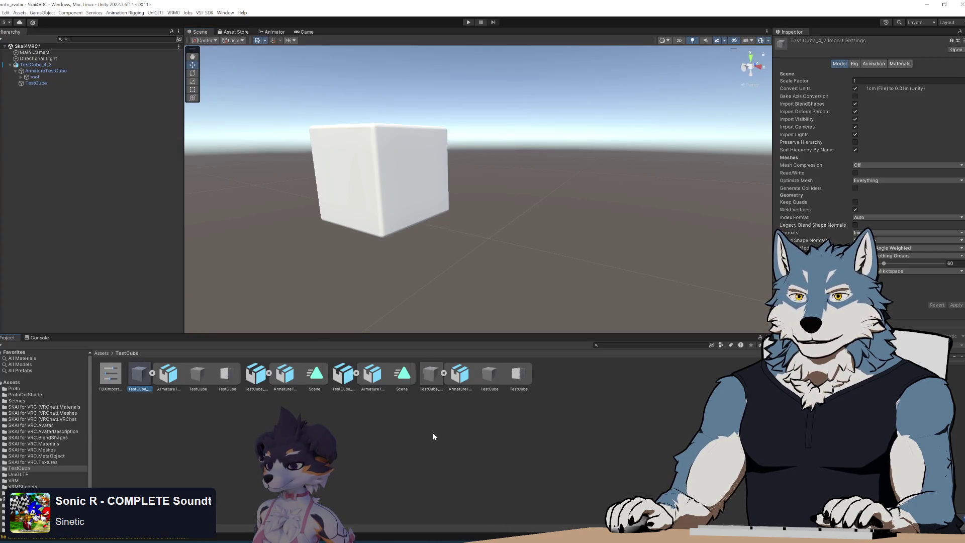
key("Right")
key("Right")
key("Right")
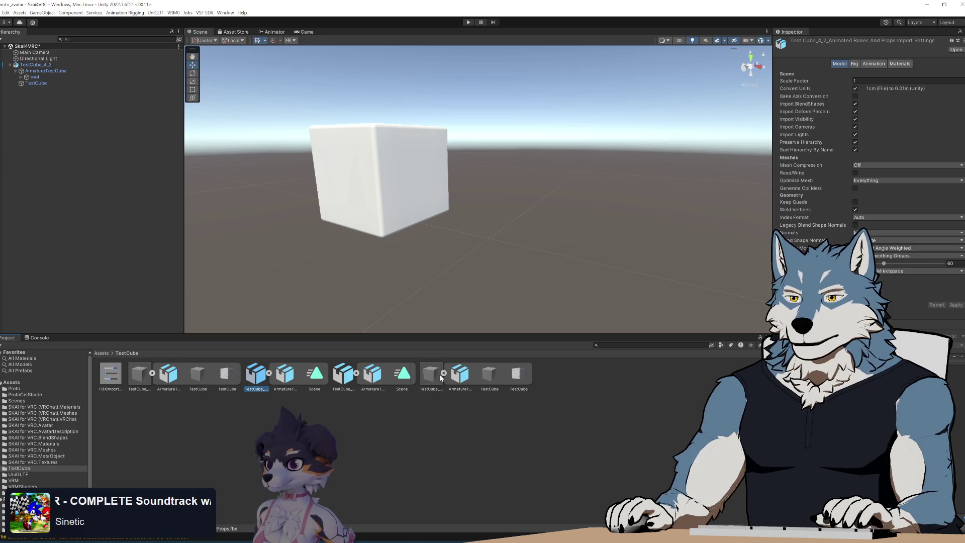
left_click(431, 375, "shift")
key("Delete")
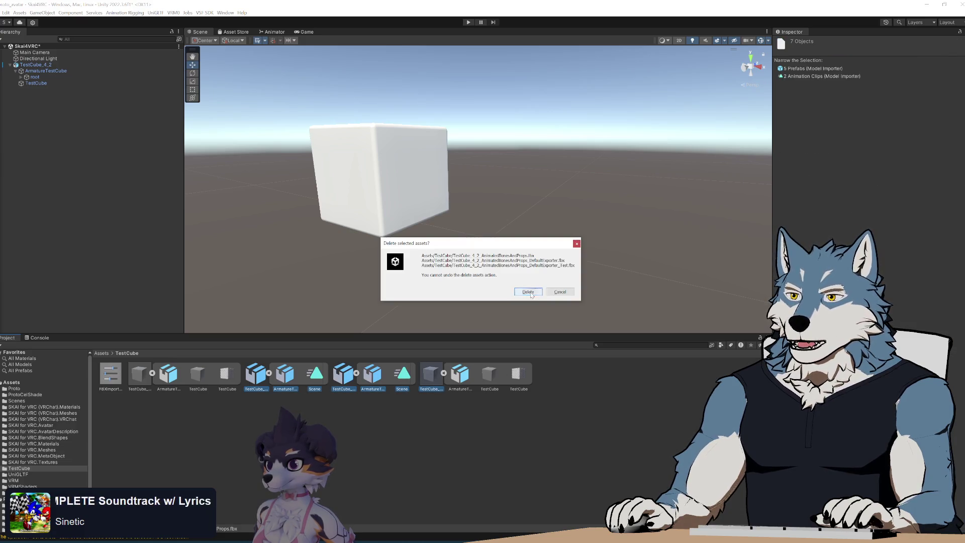
left_click(528, 292)
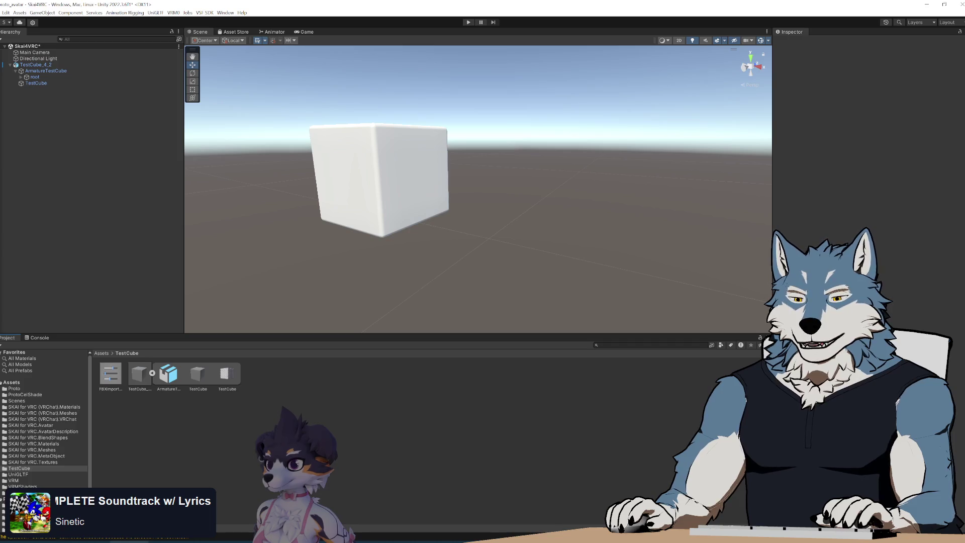
Import TestCube_4_2.fbx from the export folder into the TestCube project folder
key("alt+Tab")
left_click_drag(296, 403, 302, 400)
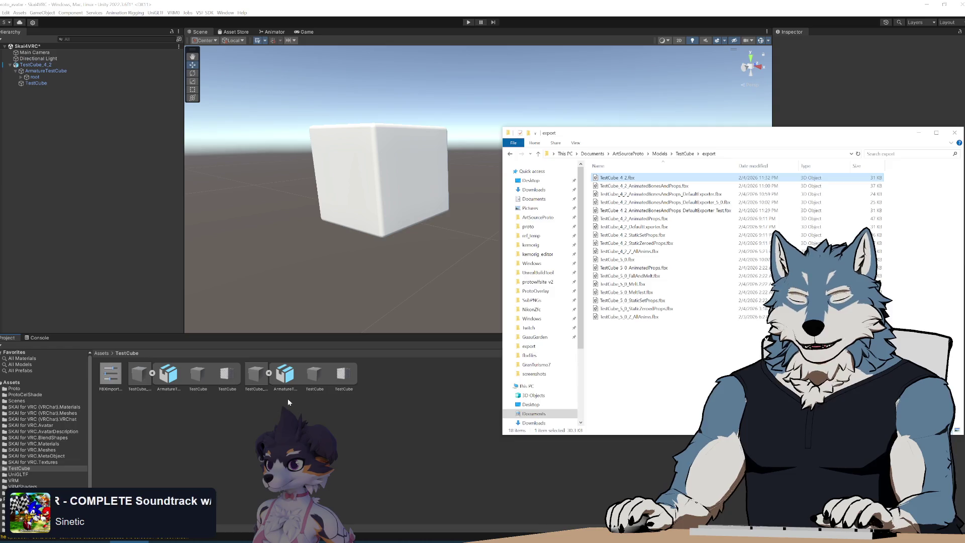
left_click(260, 405)
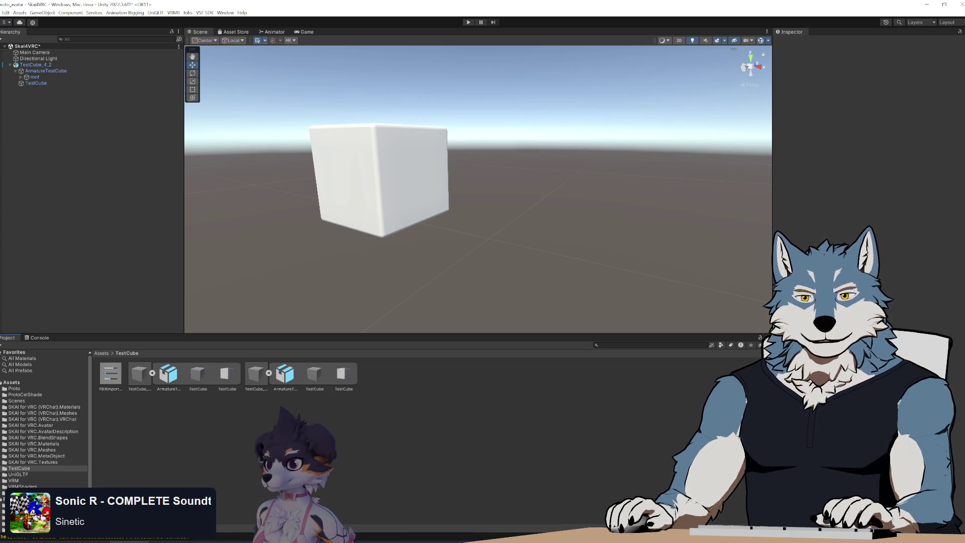
Place a second TestCube_4_2 instance in the scene and expand its hierarchy
left_click(262, 379)
left_click_drag(257, 382, 60, 189)
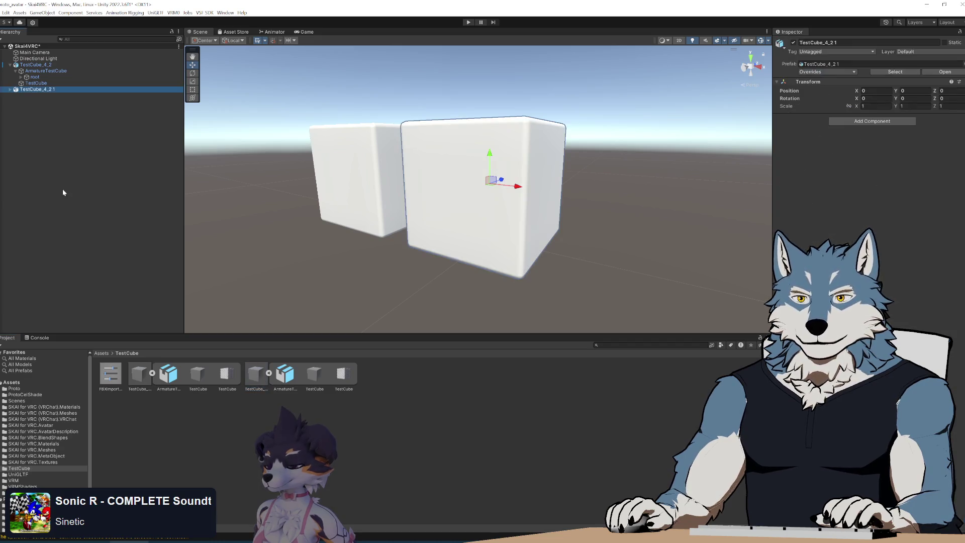
left_click(10, 89)
Compare the ArmatureTestCube, root and center bone transforms; the armature shows X rotation -89.98
left_click(25, 96)
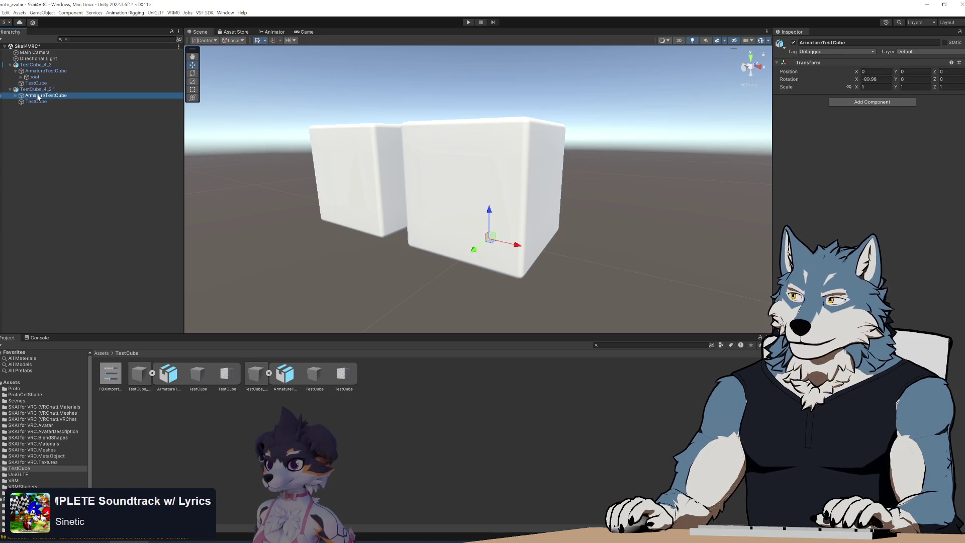
left_click(35, 102)
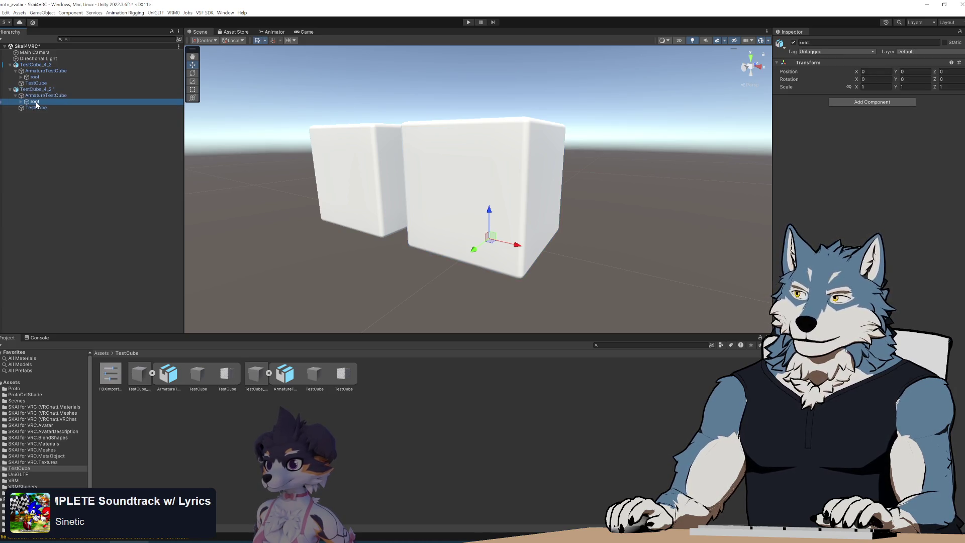
left_click(40, 109)
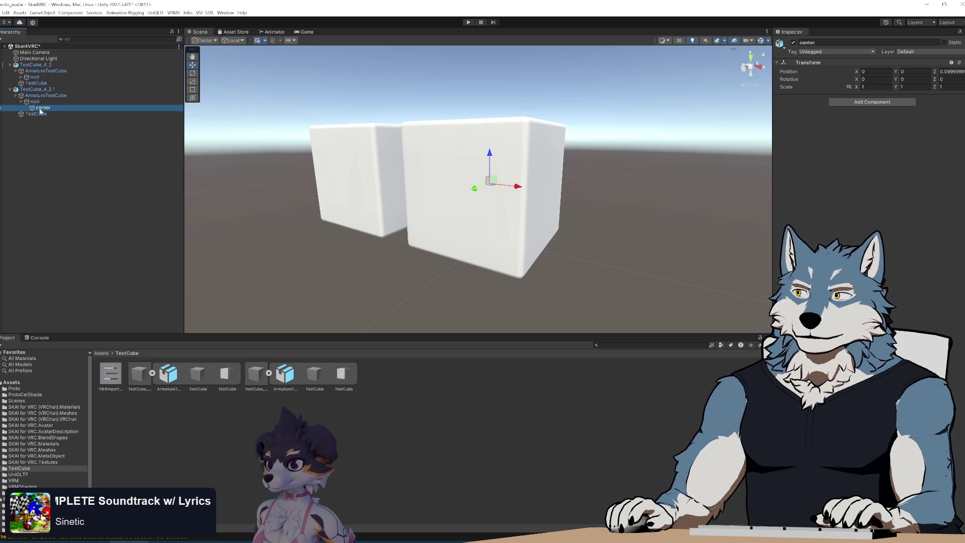
left_click(38, 96)
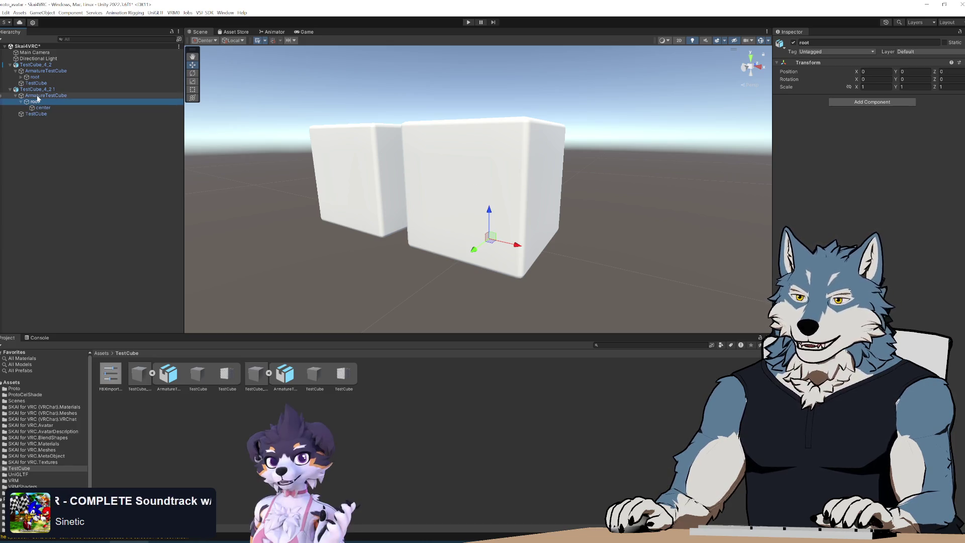
key("Up")
key("Down")
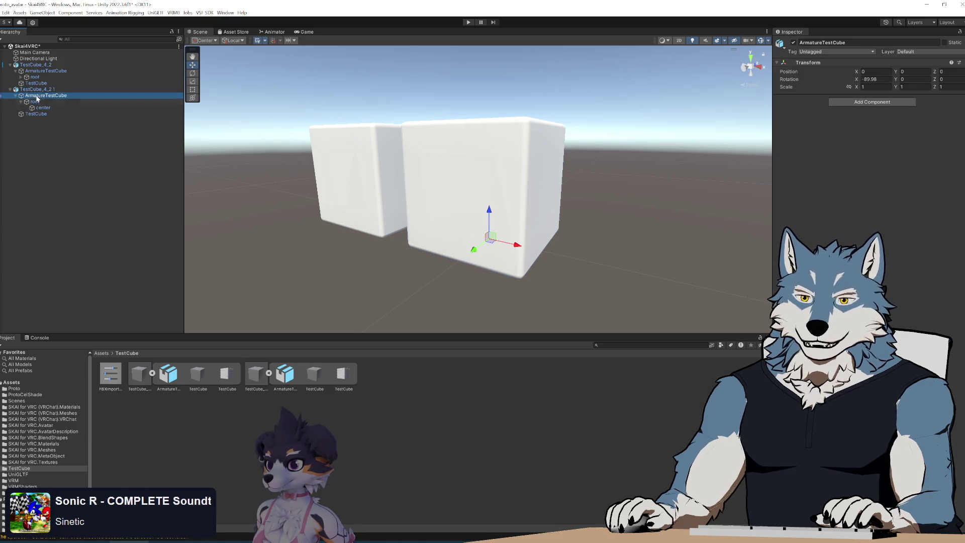
key("Up")
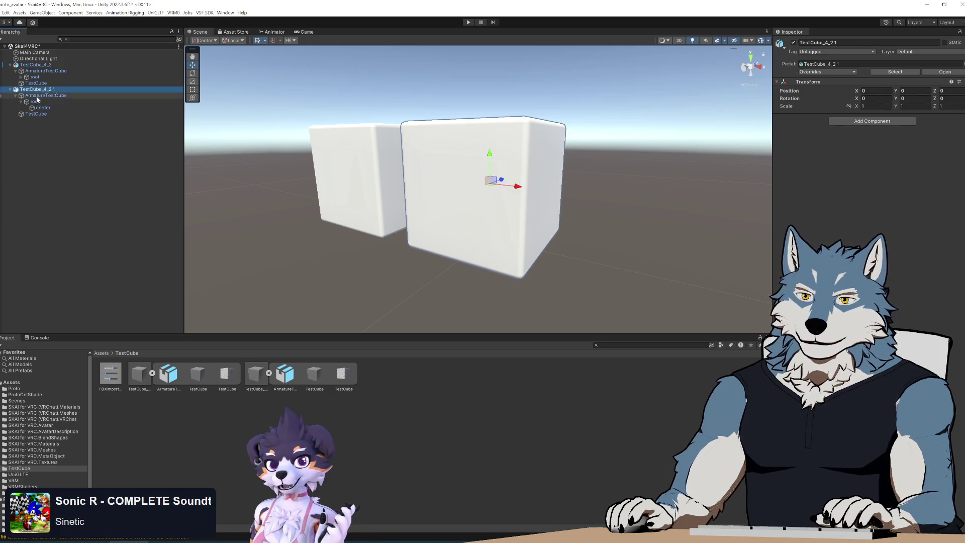
key("Down")
key("Down")
key("Down")
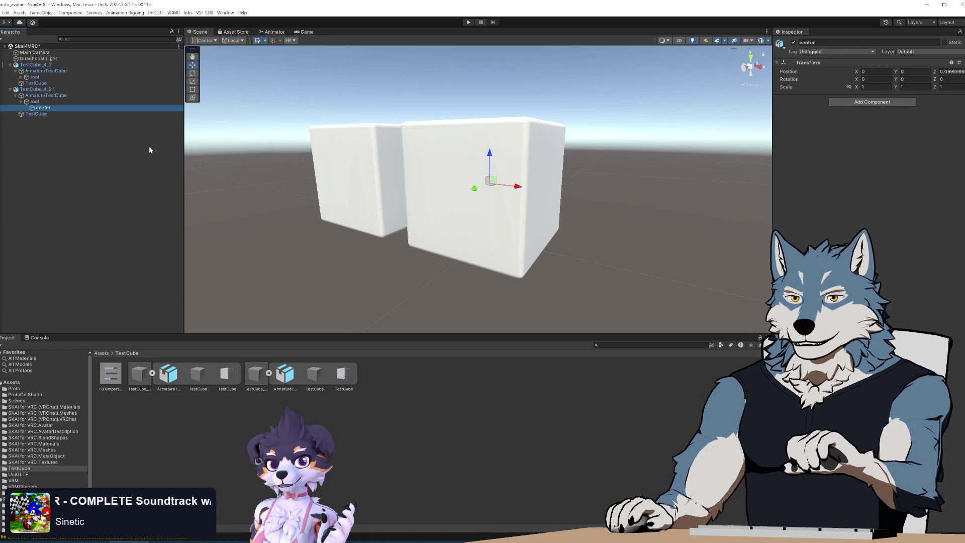
left_click(36, 101)
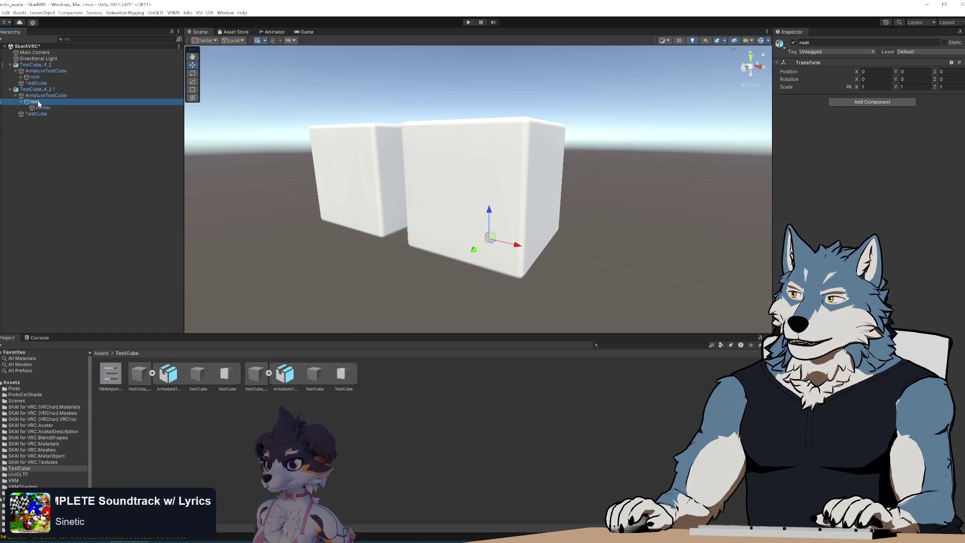
left_click(39, 98)
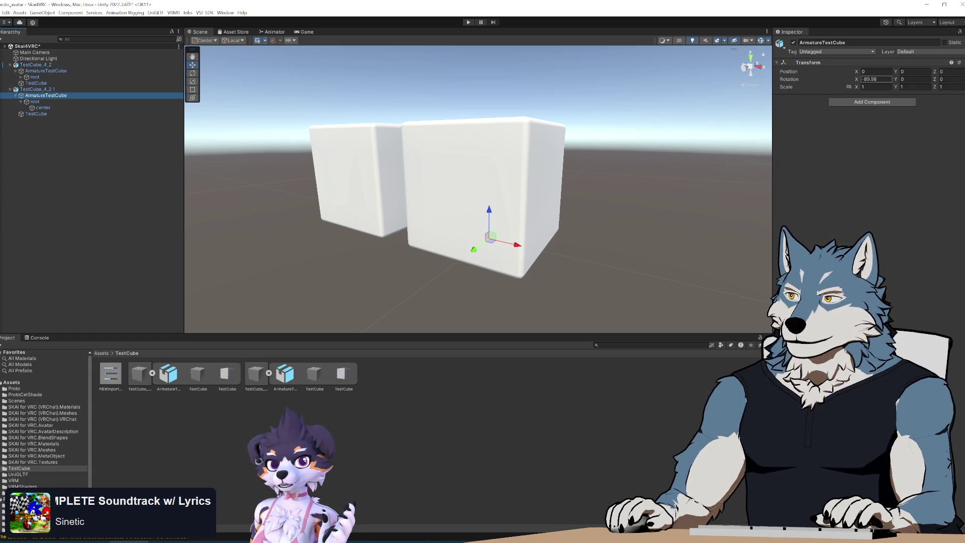
left_click(874, 79)
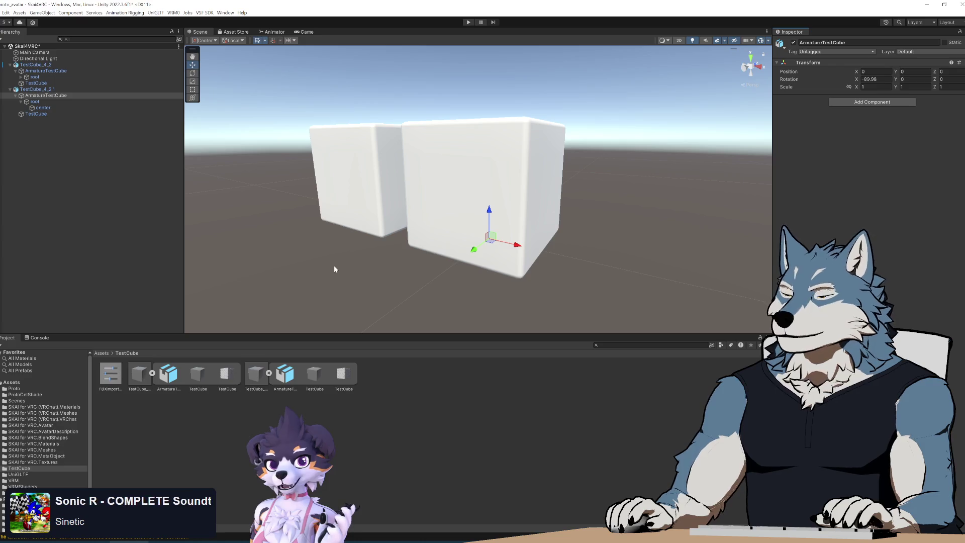
mouse_move(443, 269)
right_mouse_down()
mouse_move(504, 274)
mouse_move(472, 256)
mouse_move(486, 256)
right_mouse_up()
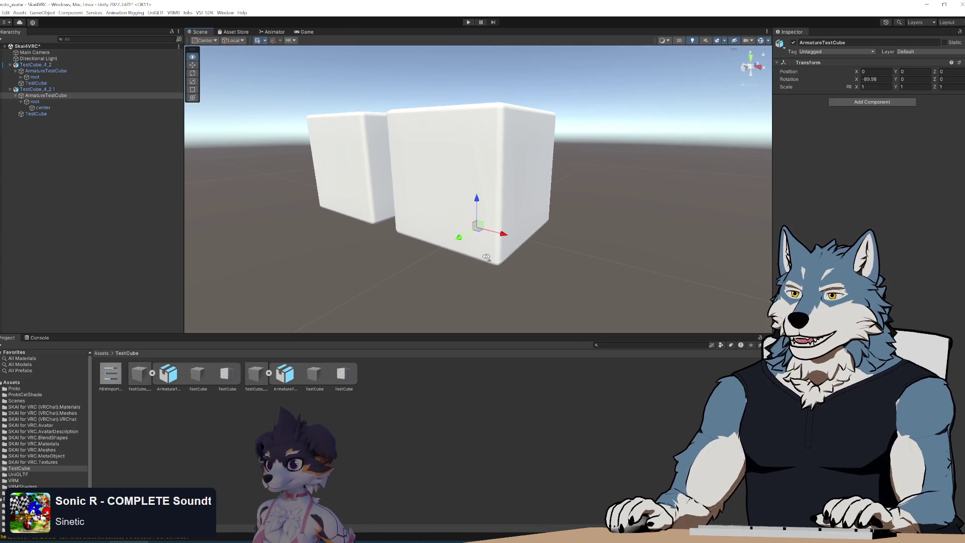
mouse_move(486, 257)
right_mouse_down()
mouse_move(491, 263)
mouse_move(487, 232)
mouse_move(489, 256)
right_mouse_up()
key("s")
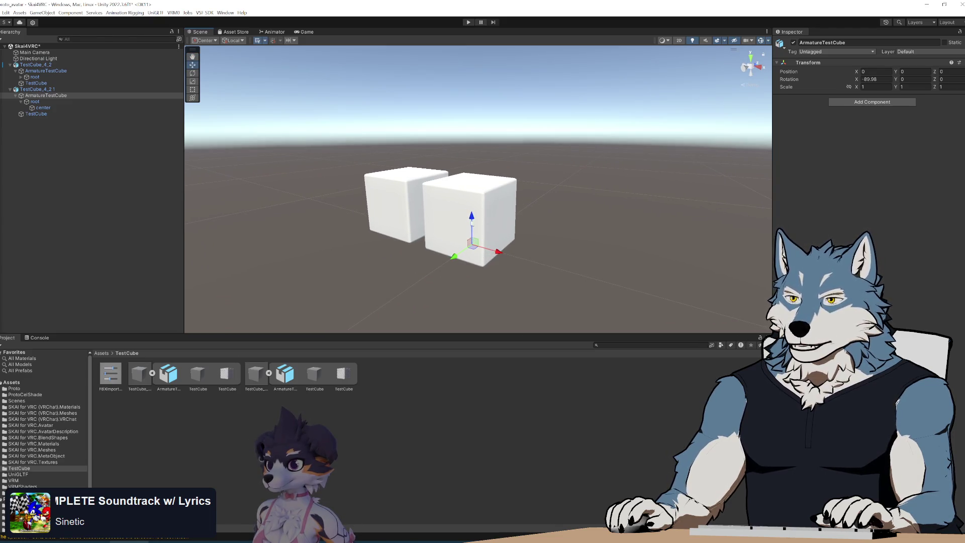
mouse_move(472, 232)
right_mouse_down()
mouse_move(515, 211)
mouse_move(430, 215)
right_mouse_up()
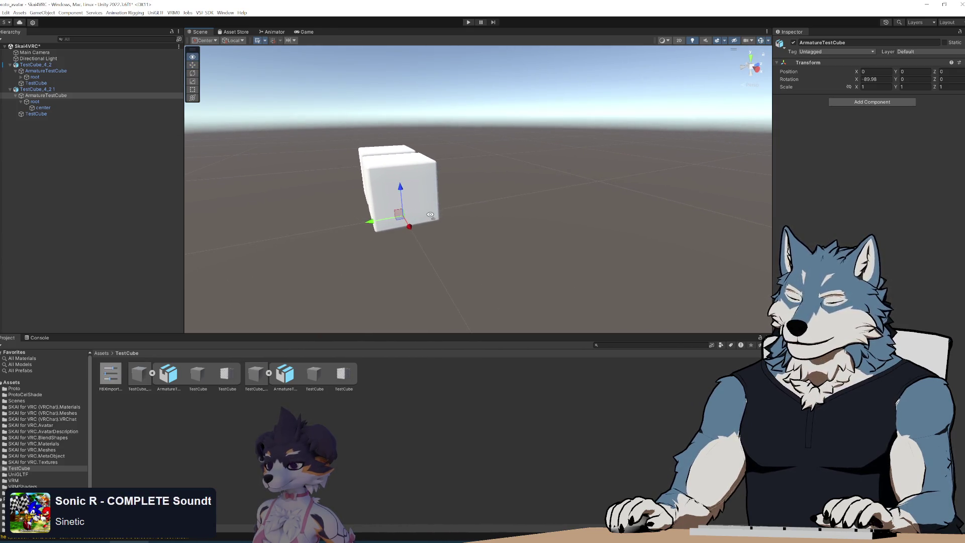
mouse_move(562, 175)
right_mouse_down()
mouse_move(508, 204)
mouse_move(265, 202)
mouse_move(271, 214)
right_mouse_up()
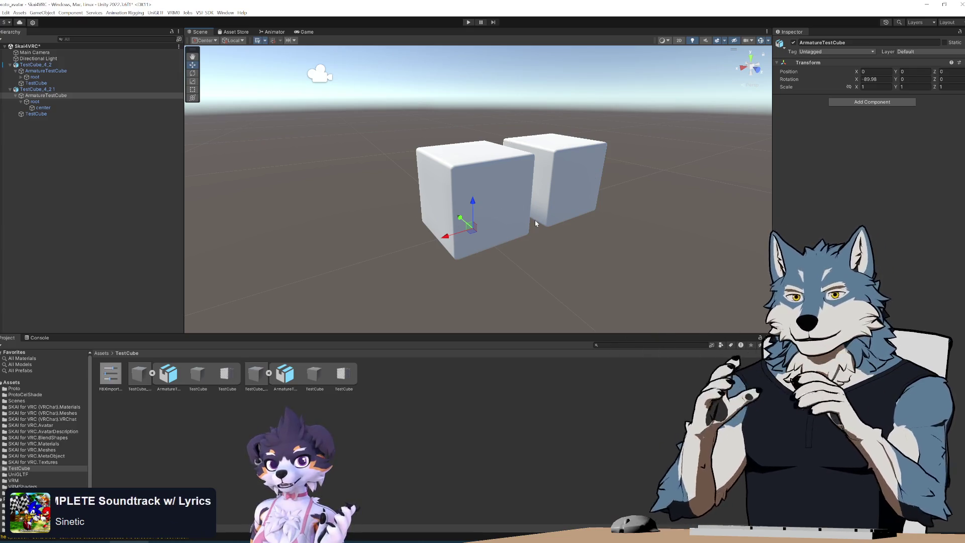
mouse_move(534, 218)
right_mouse_down()
mouse_move(527, 206)
mouse_move(545, 214)
right_mouse_up()
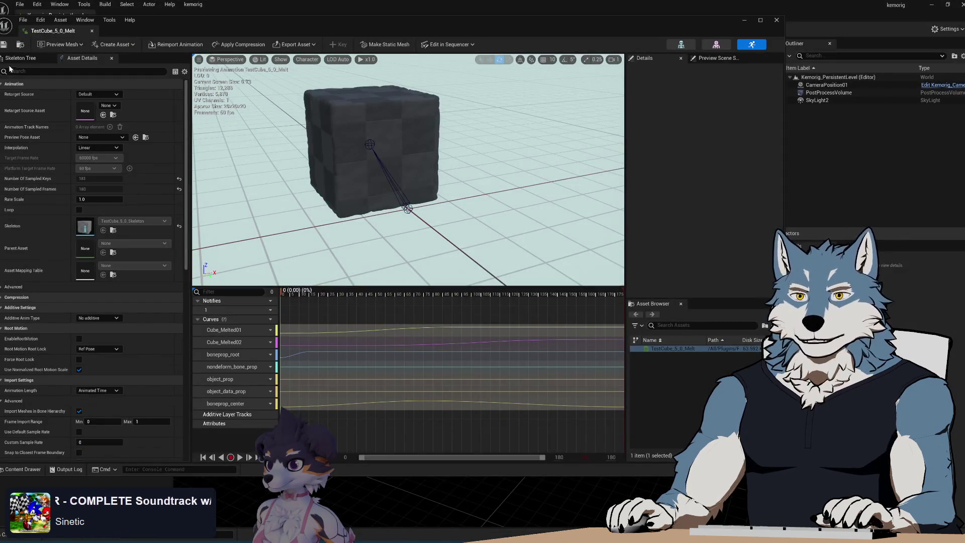
Open the TestCube_5_0 skeletal mesh and inspect its root bone details
mouse_move(167, 35)
left_mouse_down()
mouse_move(456, 246)
mouse_move(378, 28)
left_mouse_up()
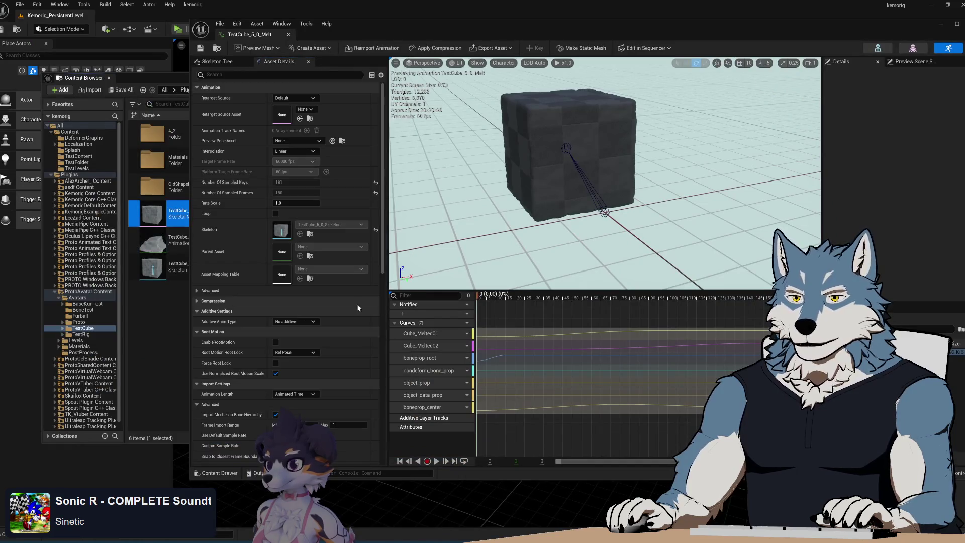
left_click(912, 48)
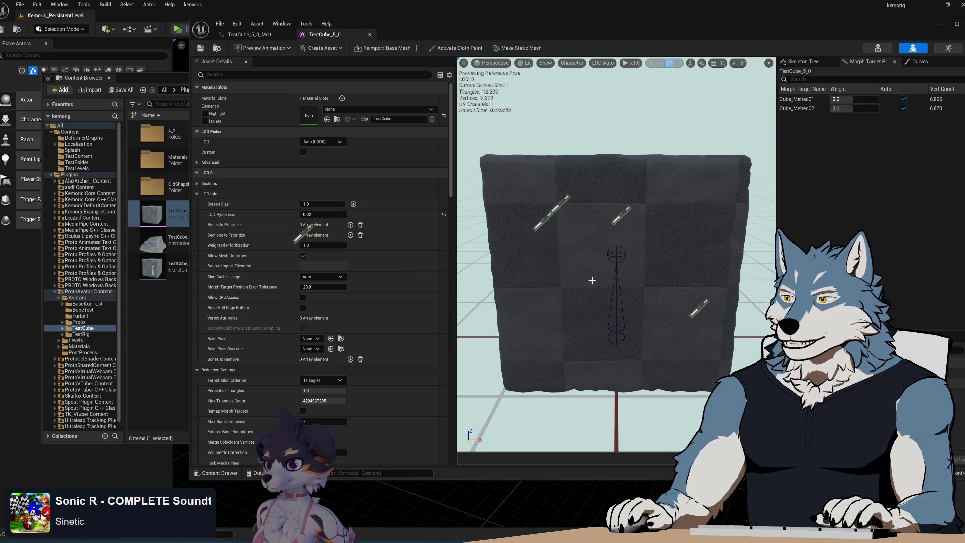
left_click_drag(695, 20, 591, 20)
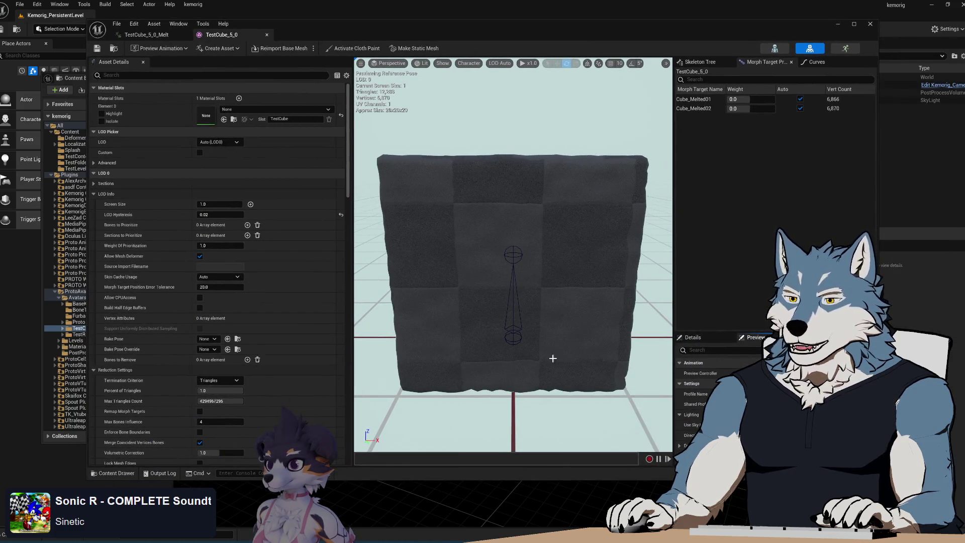
left_click(513, 335)
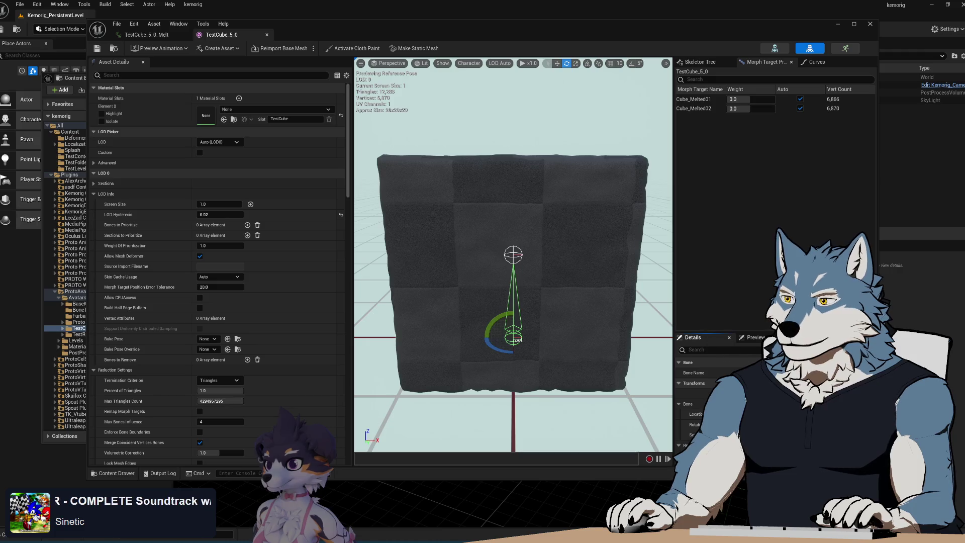
left_click_drag(711, 333, 711, 185)
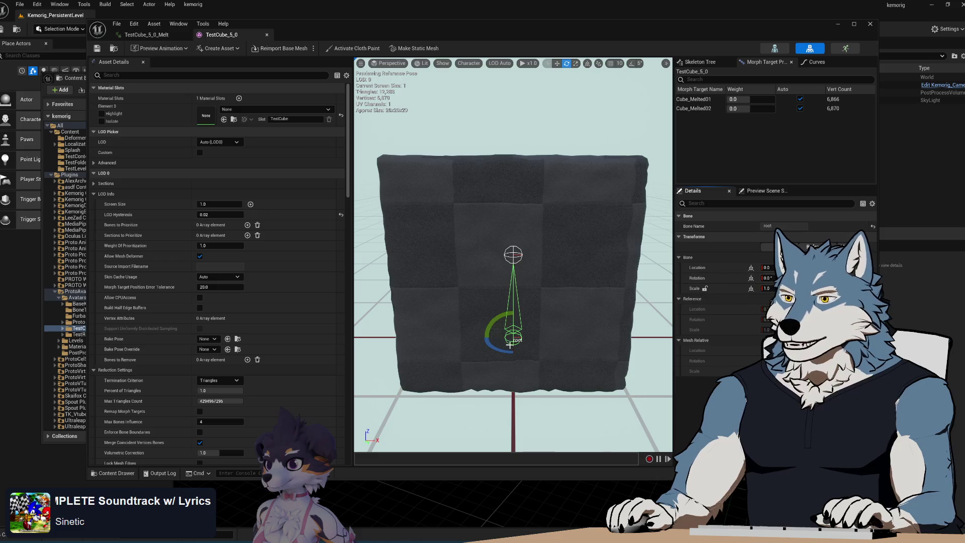
scroll(577, 320, "down", 5)
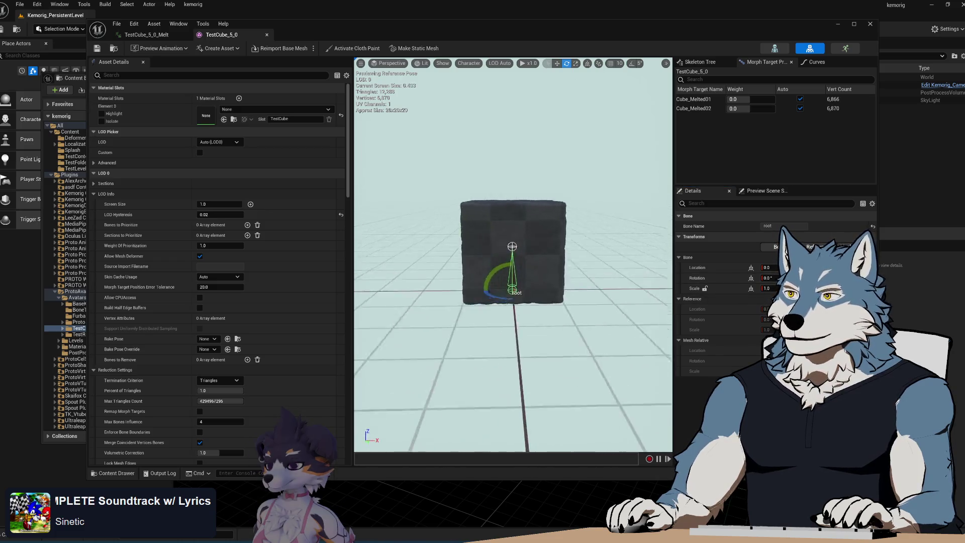
scroll(577, 319, "up", 2)
Preview the Cube_Melted morph targets, close the mesh editor and return to Blender
left_click(710, 64)
left_click(760, 63)
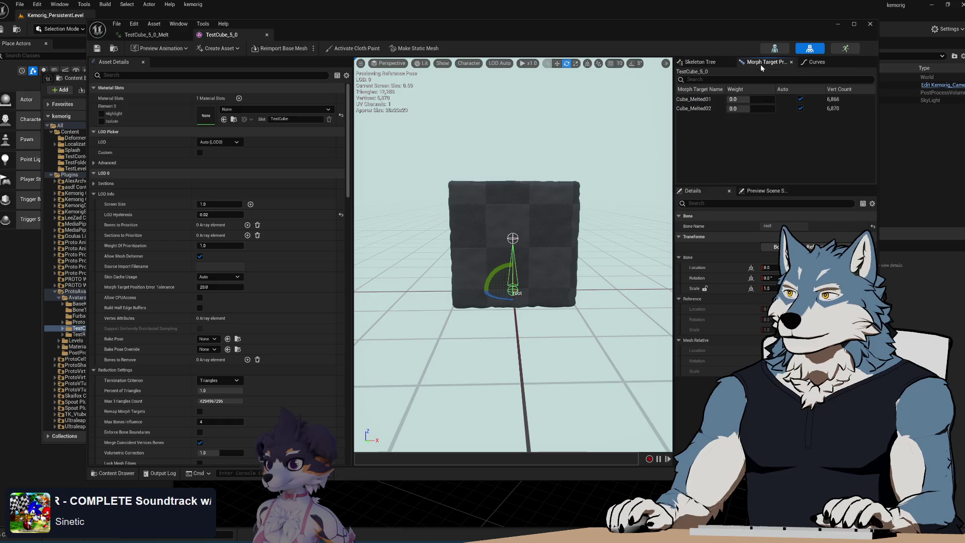
left_click(837, 24)
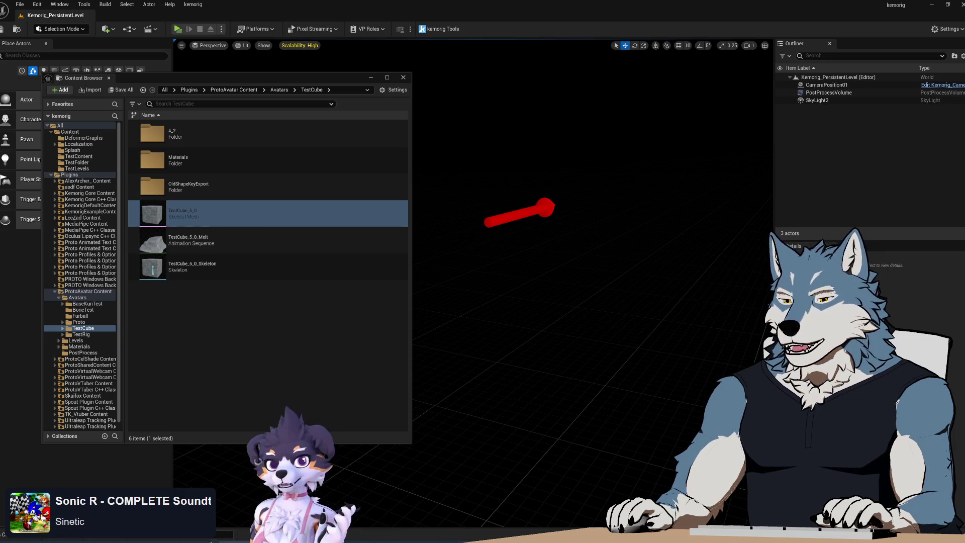
key("alt+Tab")
middle_click_drag(472, 224, 493, 226)
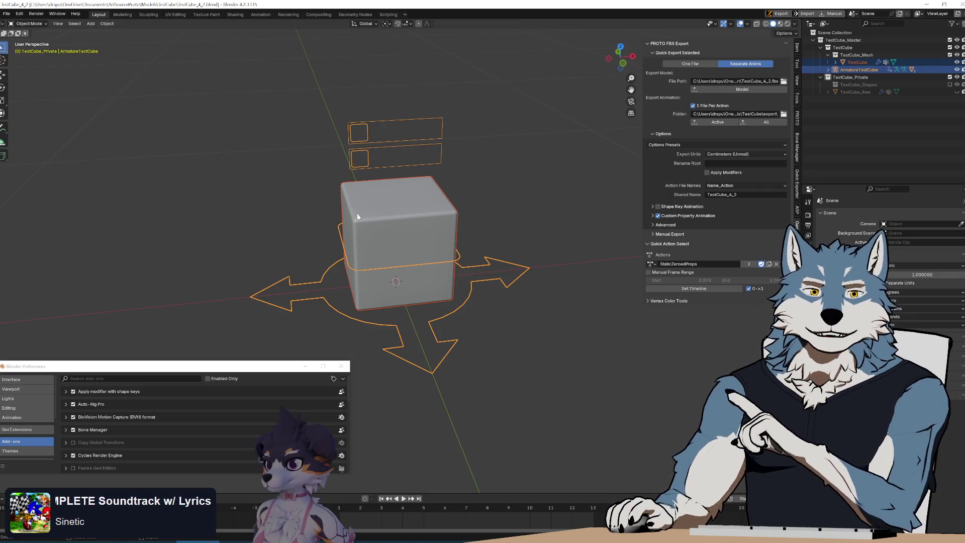
Open the FBX exporter from File > Export and move its dialog up and left
left_click(6, 14)
mouse_move(47, 109)
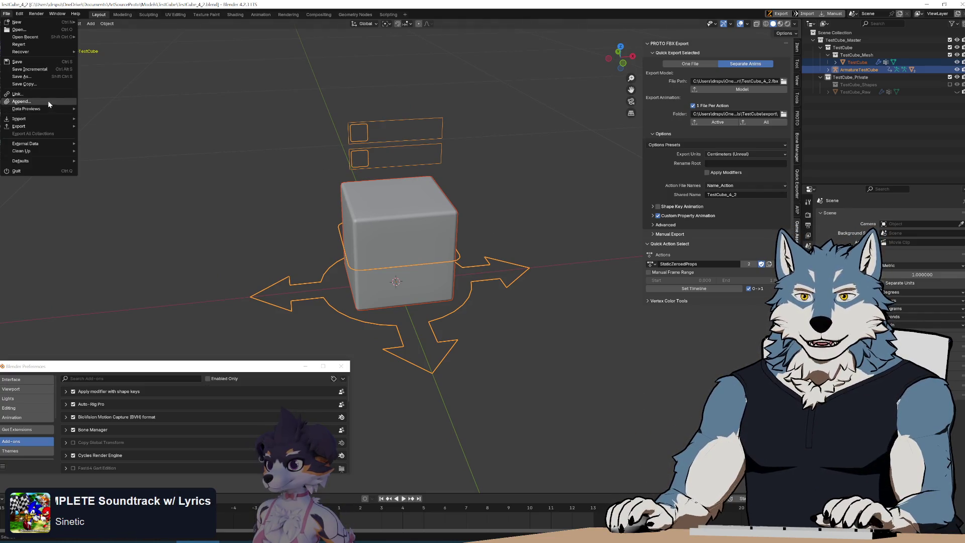
mouse_move(45, 127)
left_click(140, 192)
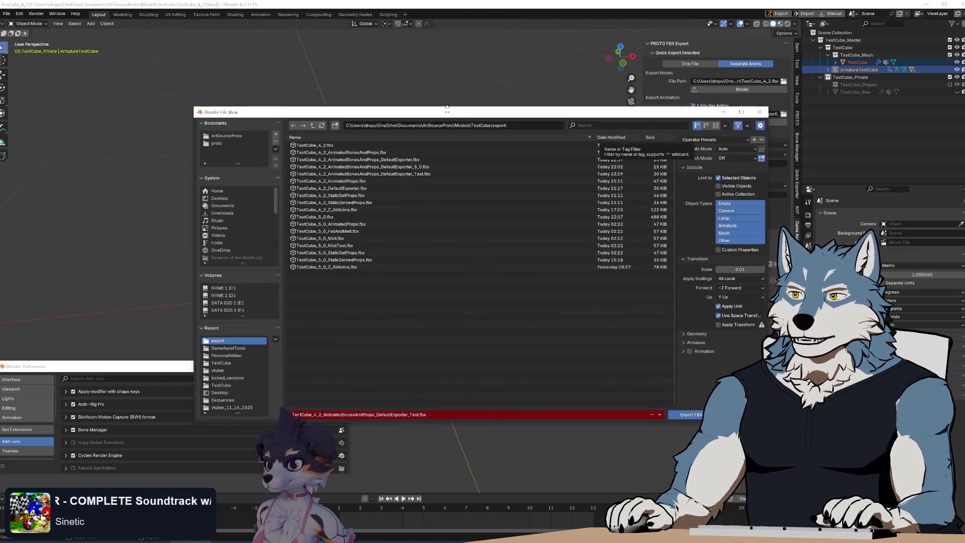
left_click_drag(440, 122, 238, 81)
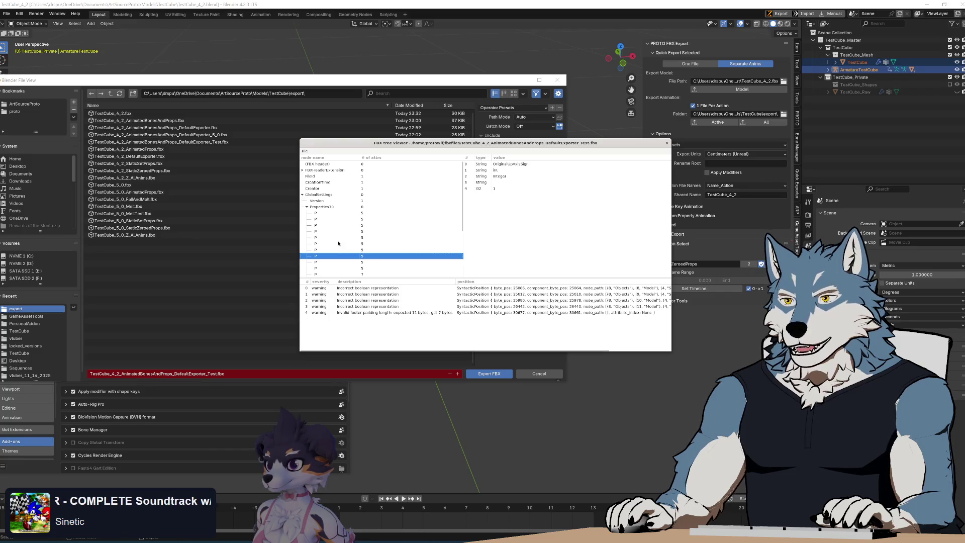
Browse the FBX tree from Objects through Geometry to the Model node's Lcl Rotation, about -90
left_click(307, 207)
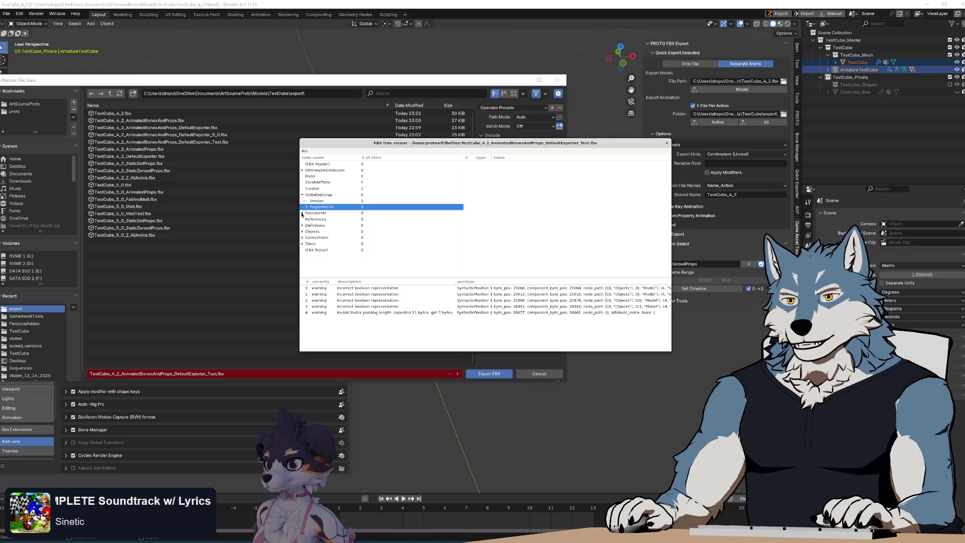
left_click(302, 231)
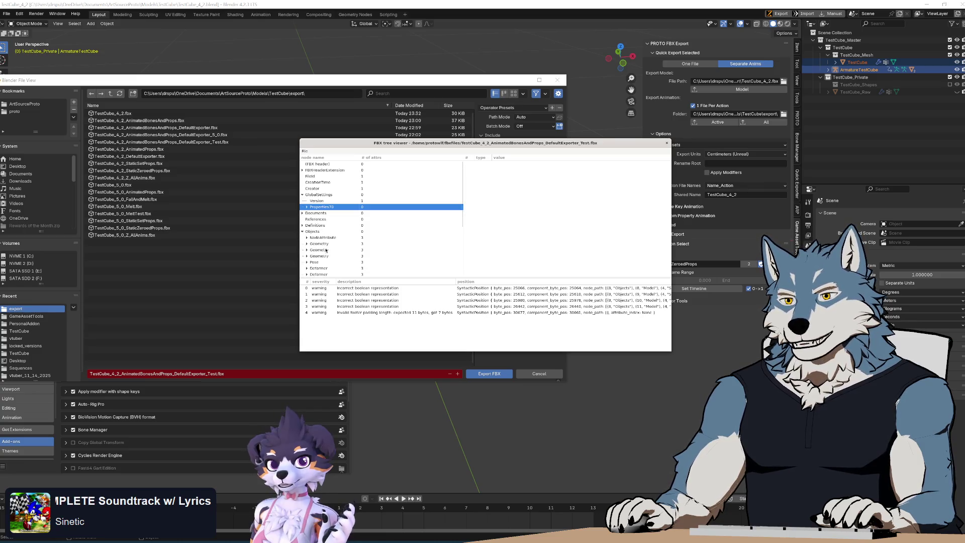
left_click(320, 243)
left_click(323, 249)
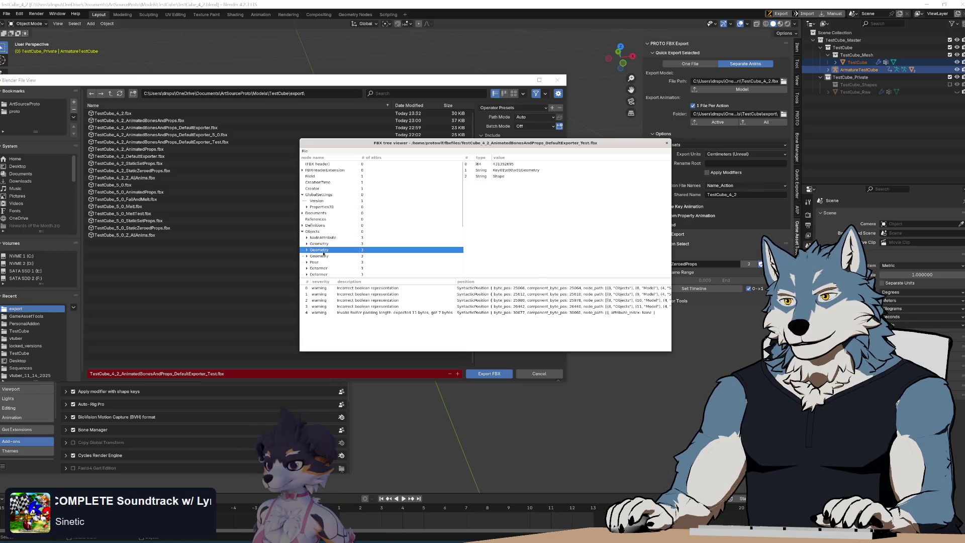
scroll(317, 236, "down", 3)
left_click(308, 248)
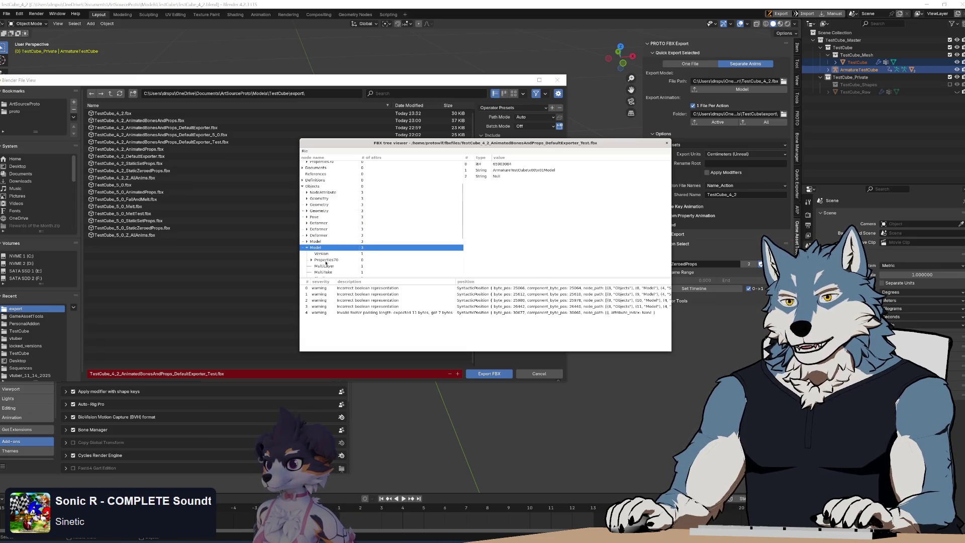
scroll(322, 257, "down", 1)
left_click(319, 250)
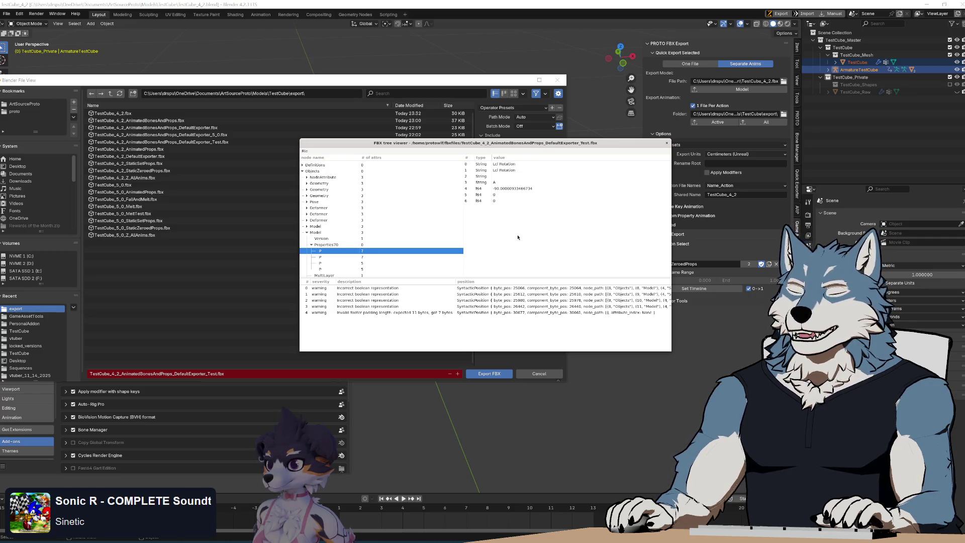
mouse_move(640, 145)
left_mouse_down()
mouse_move(597, 380)
mouse_move(576, 192)
mouse_move(599, 302)
mouse_move(593, 228)
left_mouse_up()
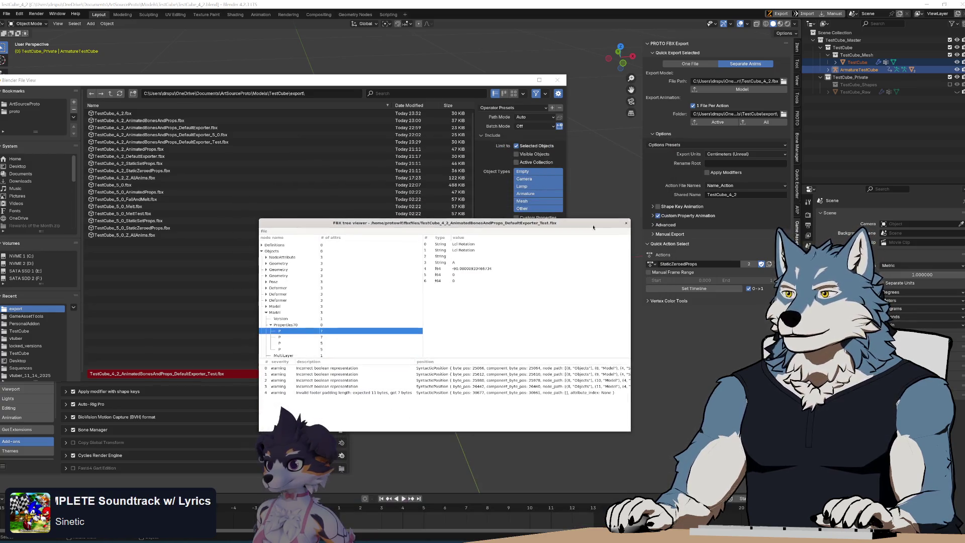
Open, close and reopen the Export Units list, which still shows Centimeters (Unreal)
left_click(739, 156)
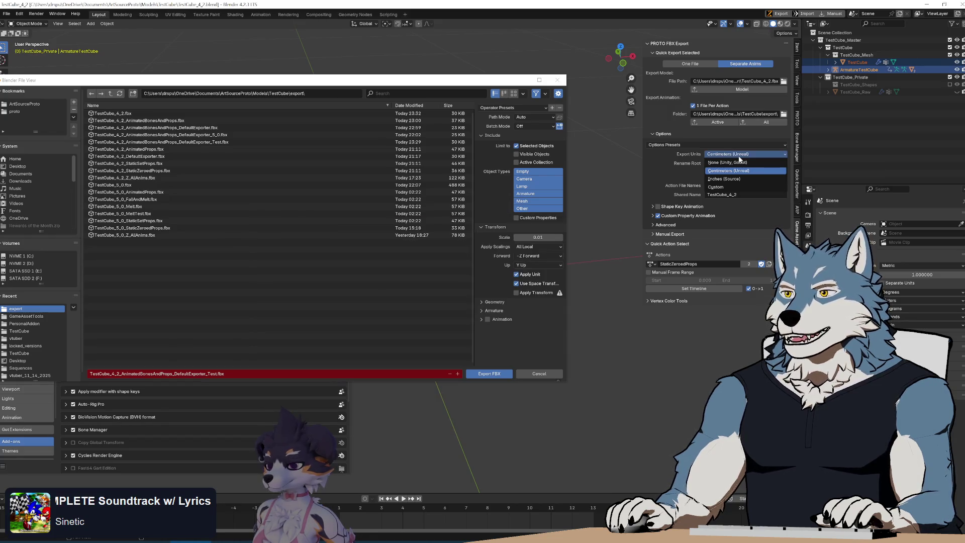
left_click(739, 157)
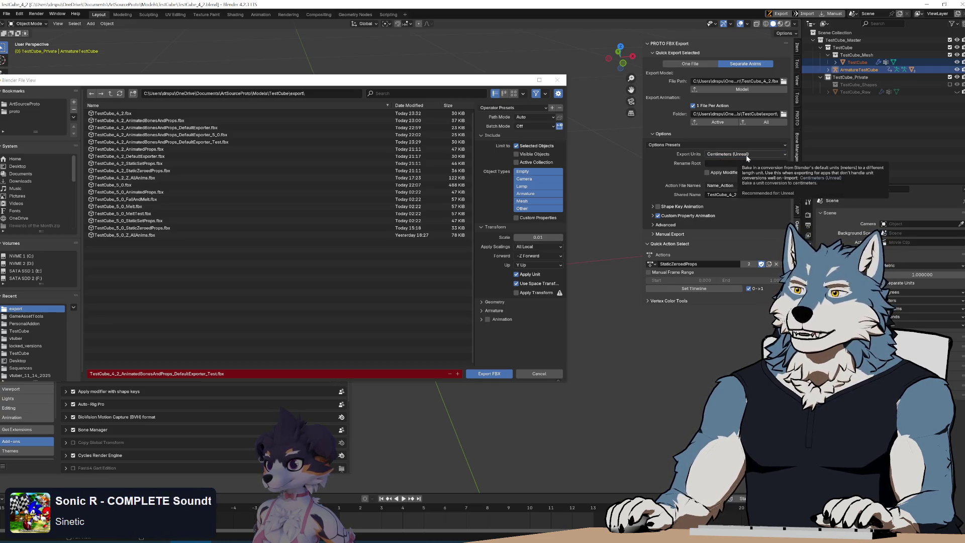
left_click(746, 155)
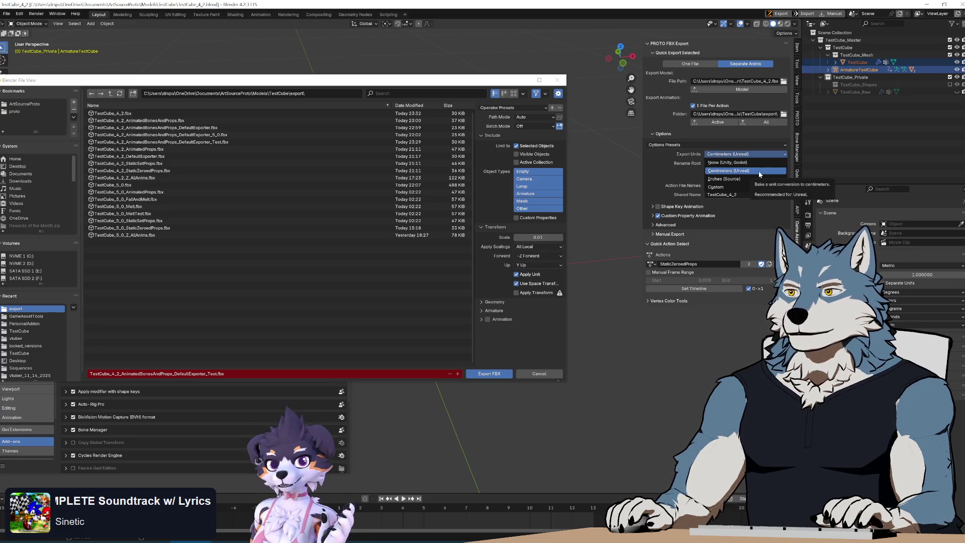
Dismiss the Export Units list with Centimeters (Unreal) unchanged
left_click(759, 171)
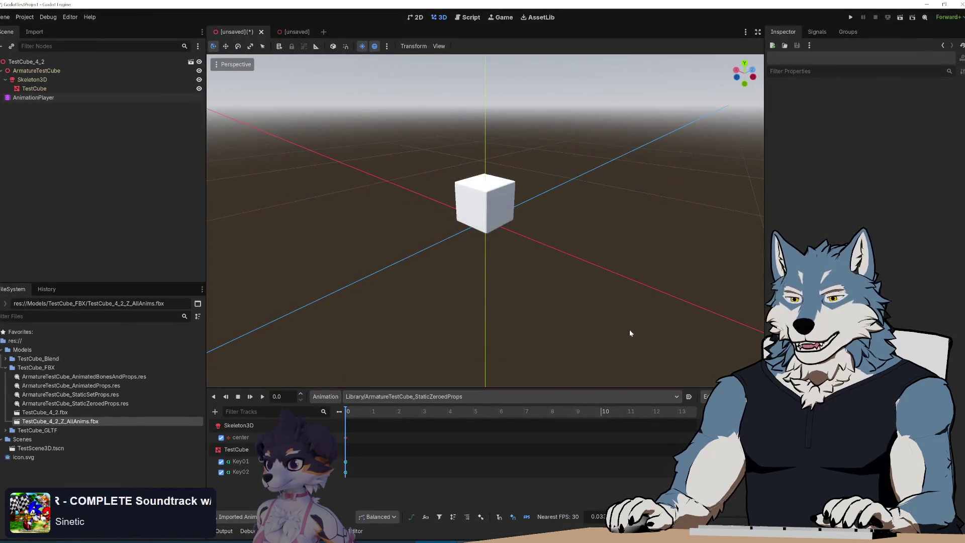
Delete all imported files and .res resources in the TestCube_FBX folder
left_click(36, 377)
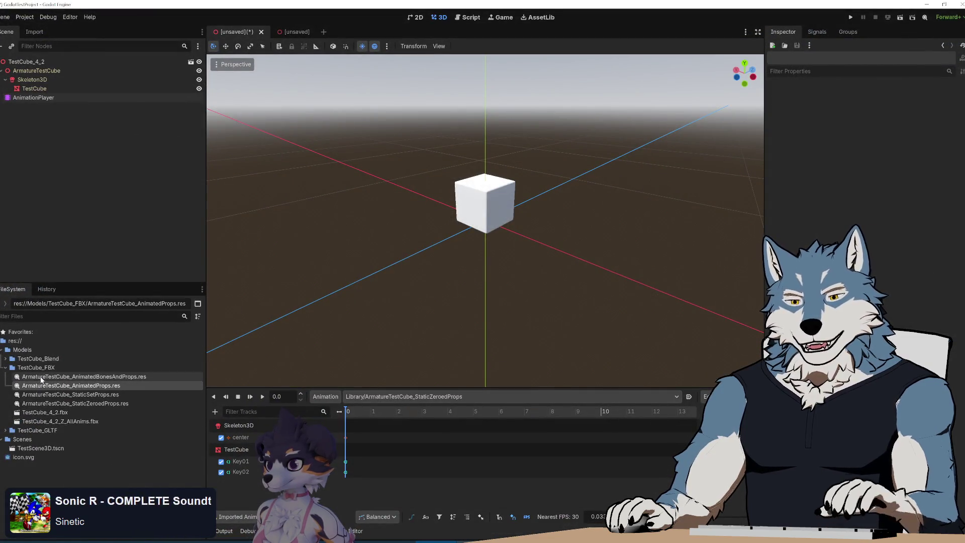
left_click(46, 422, "shift")
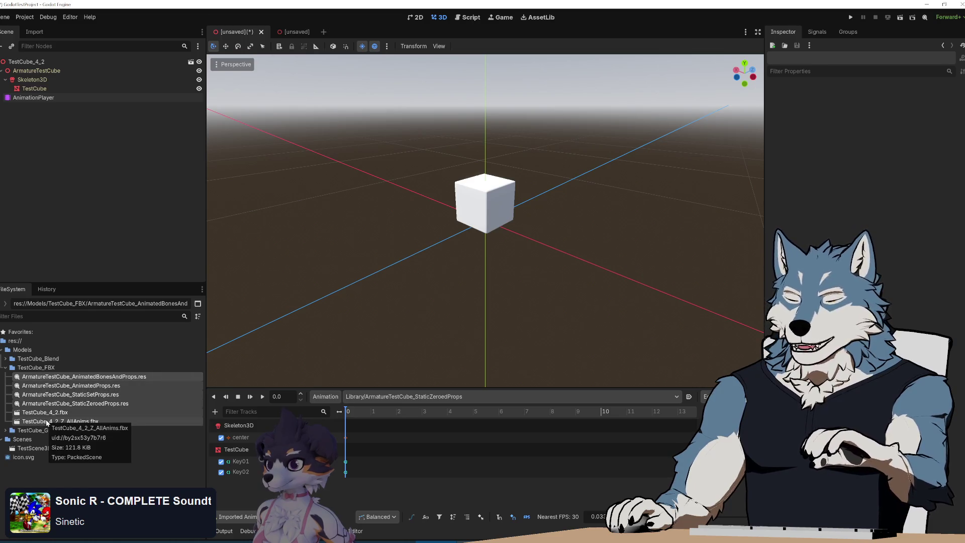
key("Delete")
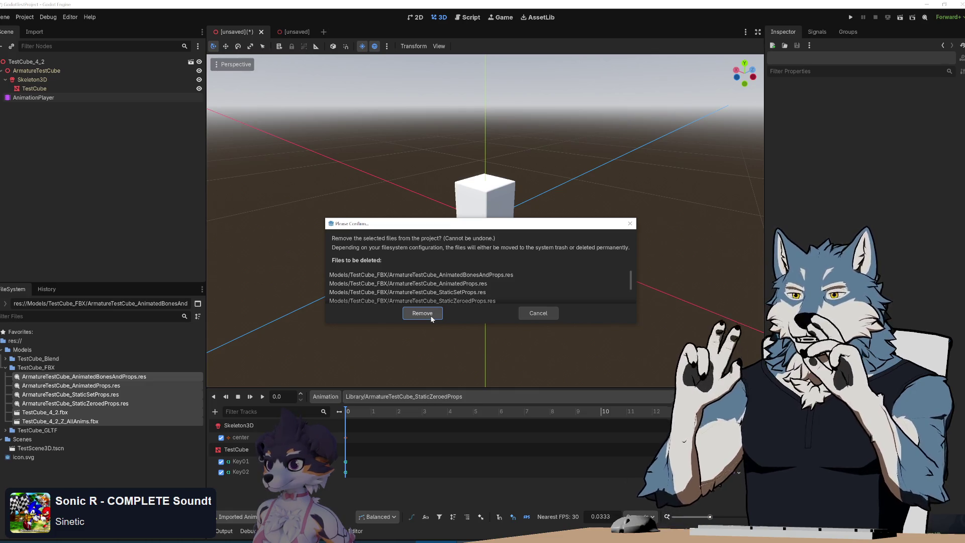
left_click(430, 319)
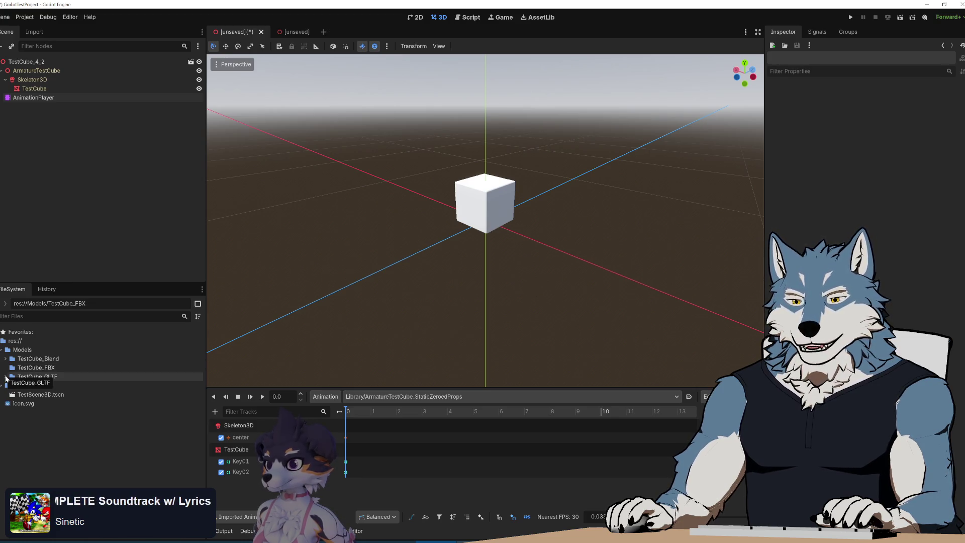
Glance inside the TestCube_GLTF folder, then bring Notepad++ with the exporter script forward
left_click(6, 378)
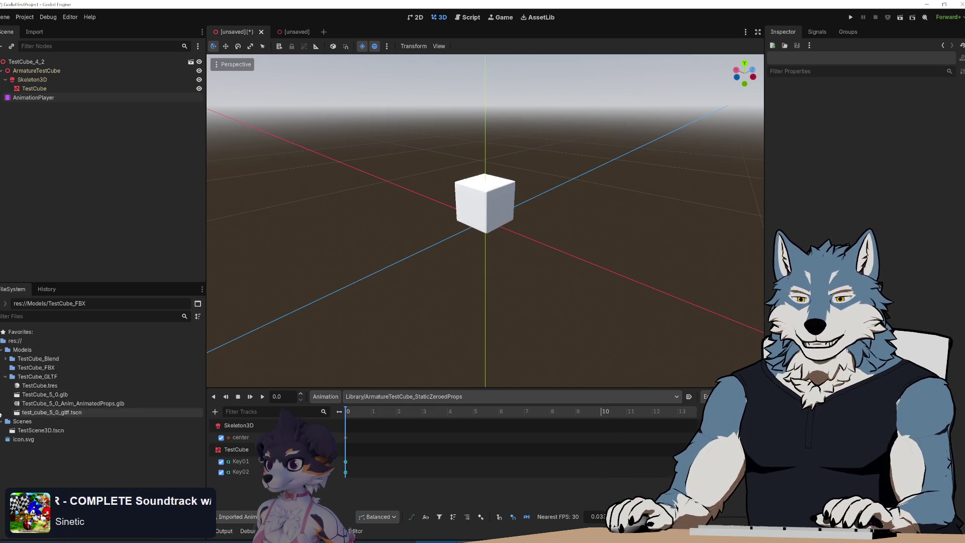
left_click(5, 377)
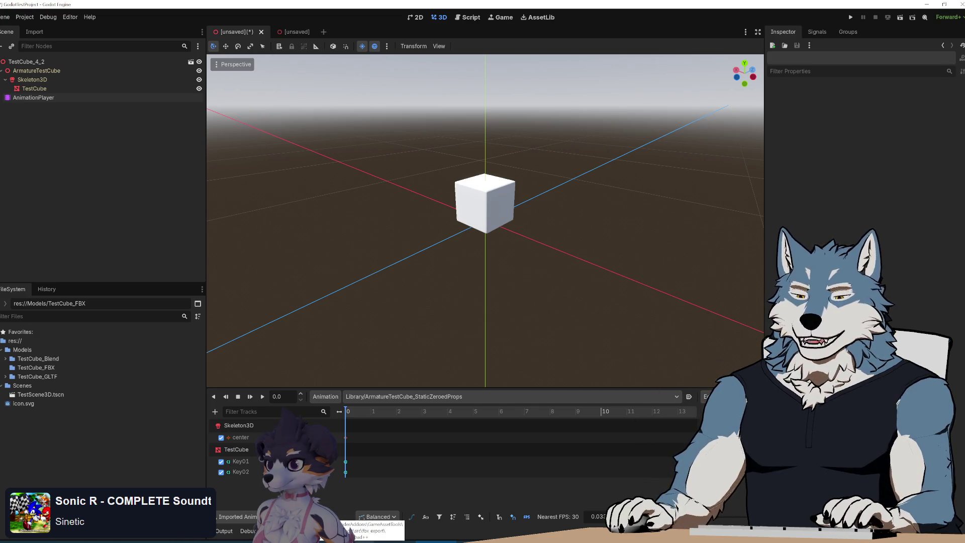
left_click(321, 538)
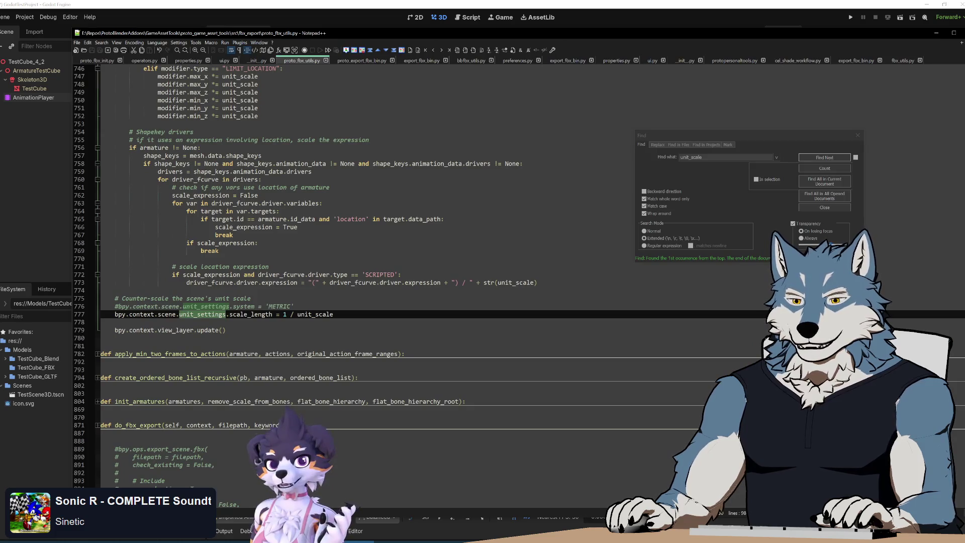
Review the counter-scale unit_scale lines 763–779 in proto_fbx_utils.py, then return to Blender
key("shift+Up")
key("shift+Up")
key("shift+Up")
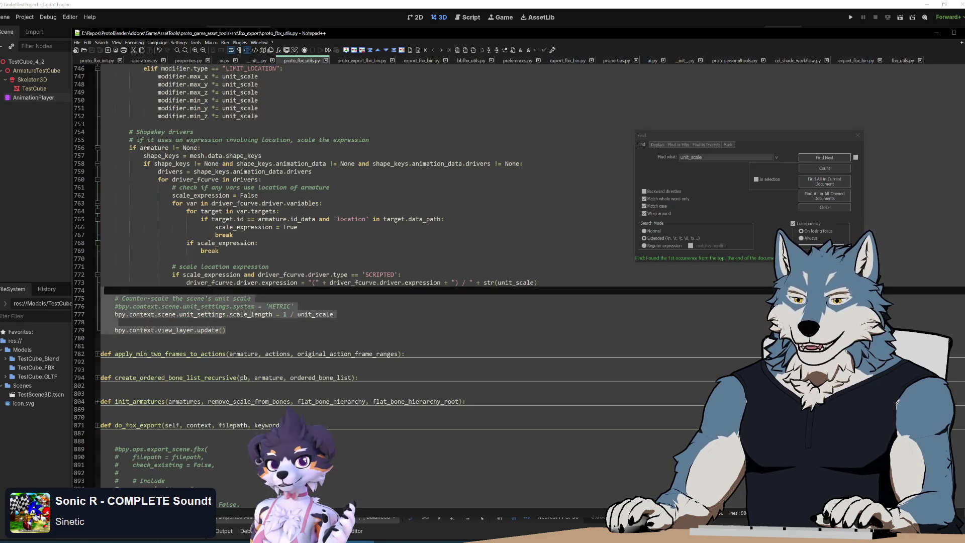
left_click(227, 329)
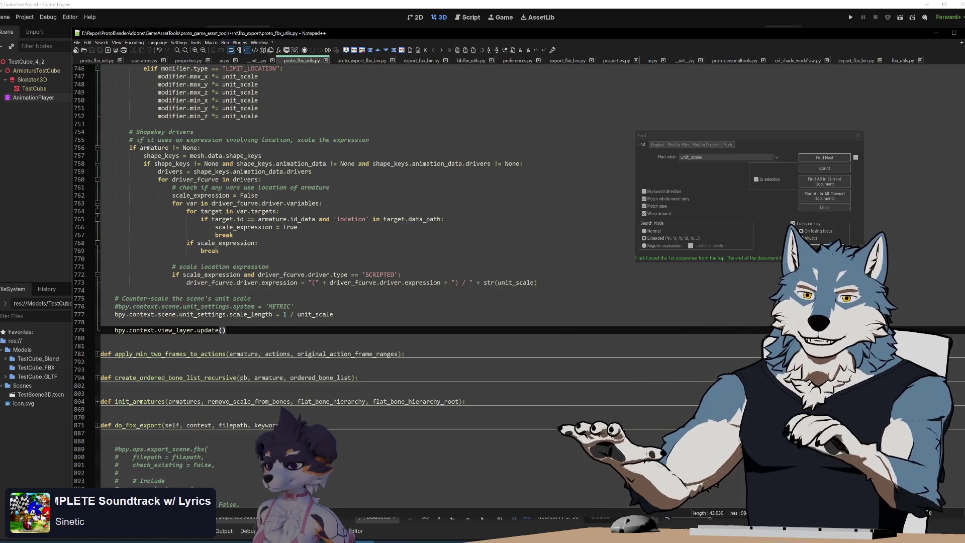
left_click_drag(299, 34, 263, 32)
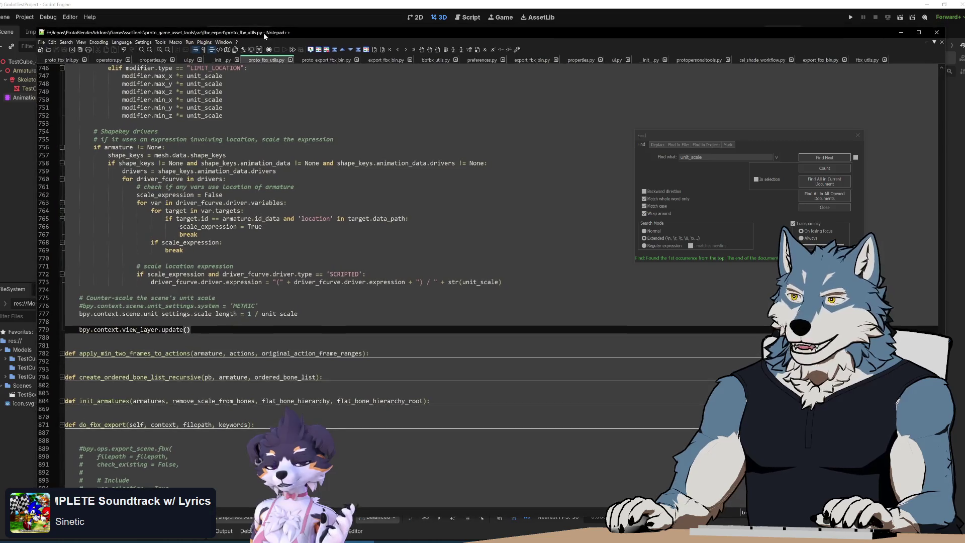
scroll(351, 252, "up", 10)
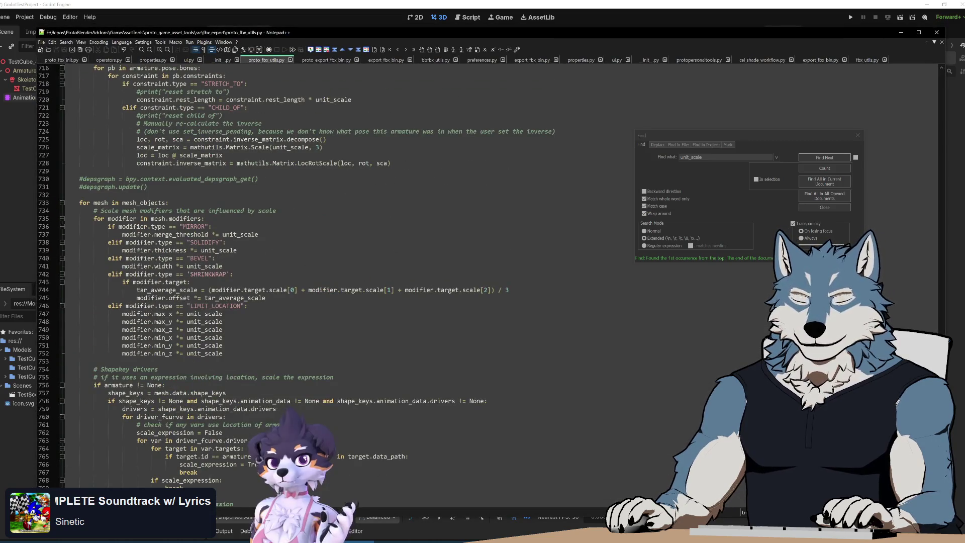
key("alt+Tab")
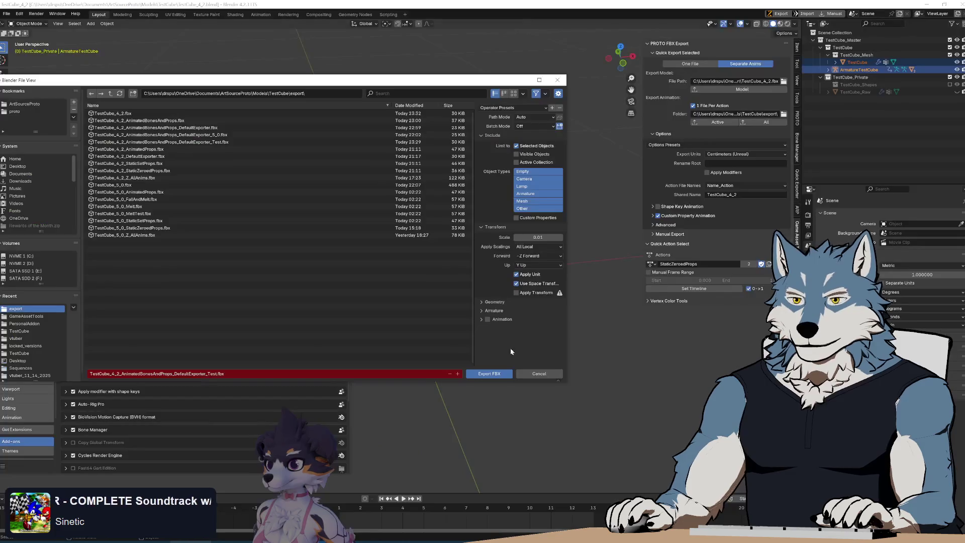
Dismiss the FBX file browser and re-export the model with Export Units None (Unity, Godot)
mouse_move(215, 83)
left_mouse_down()
mouse_move(361, 71)
mouse_move(319, 78)
mouse_move(410, 347)
left_mouse_up()
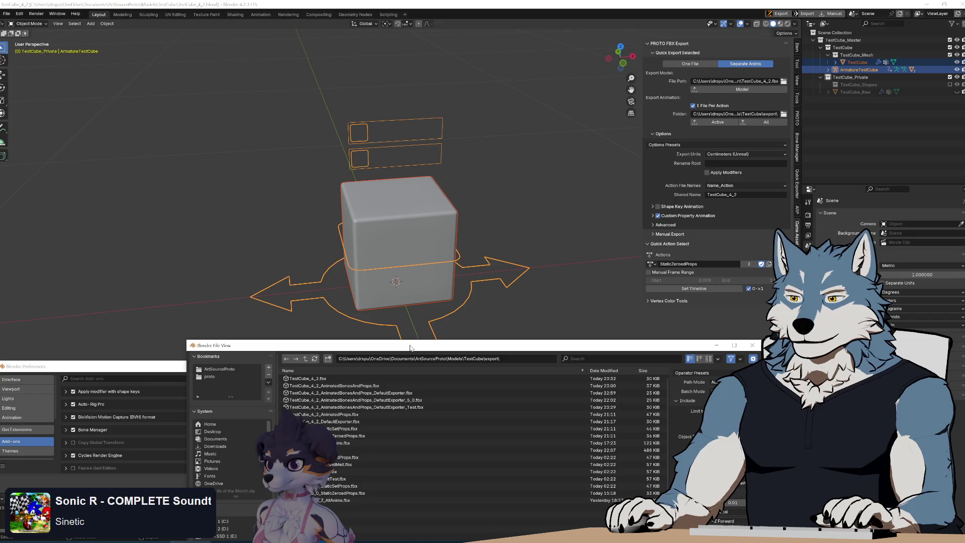
mouse_move(410, 348)
left_mouse_down()
mouse_move(319, 114)
mouse_move(403, 281)
mouse_move(543, 229)
left_mouse_up()
left_click(659, 111)
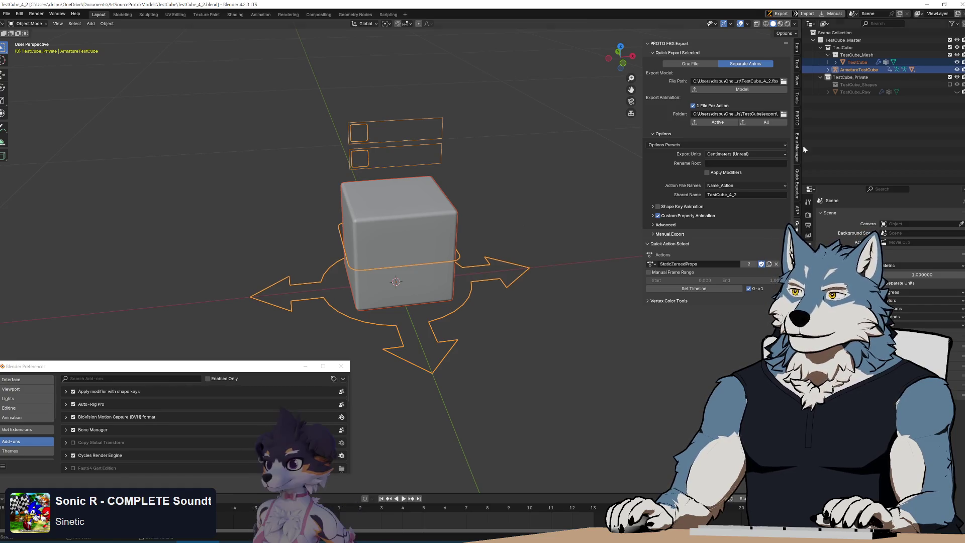
left_click(743, 154)
left_click(729, 160)
left_click(721, 89)
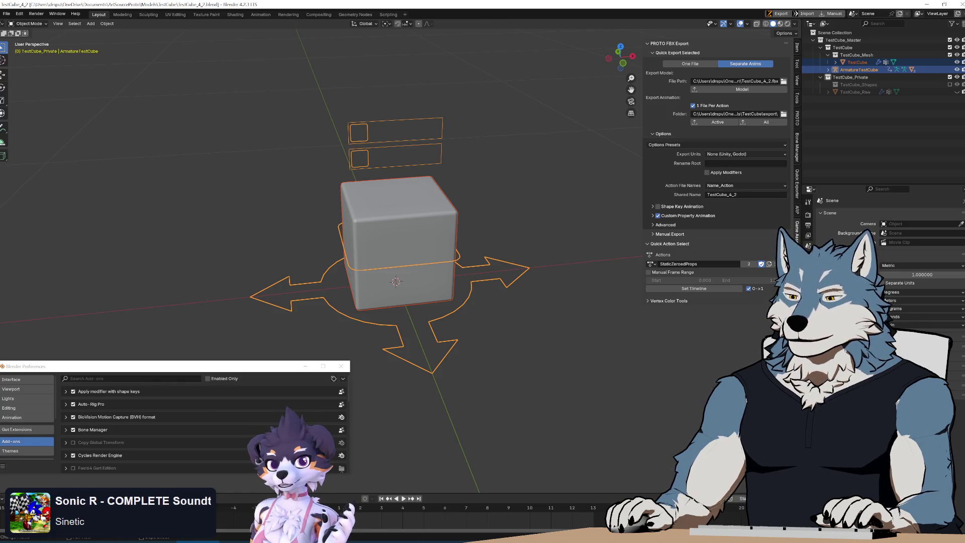
left_click(452, 541)
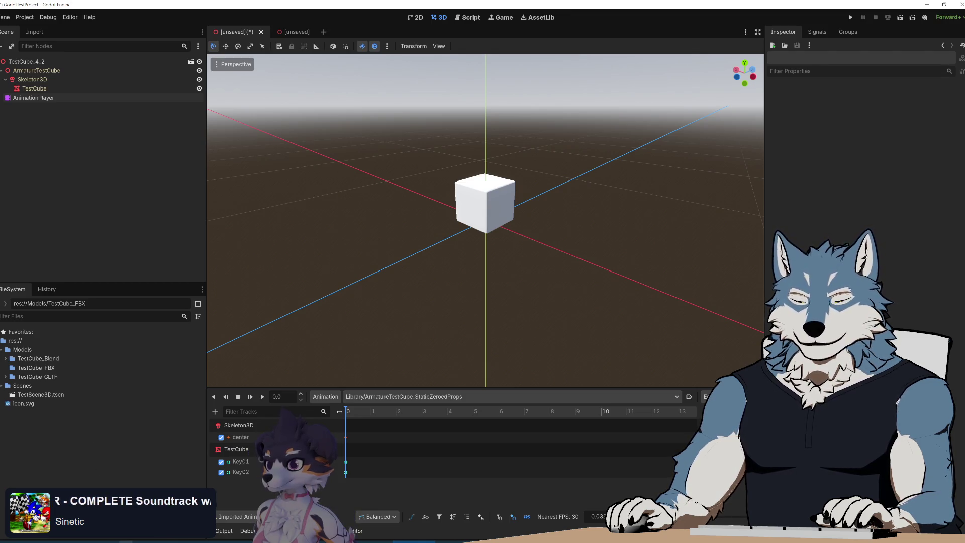
Drag TestCube_4_2.fbx from the export folder into Godot's TestCube_FBX folder and select it
mouse_move(52, 541)
left_click(275, 515)
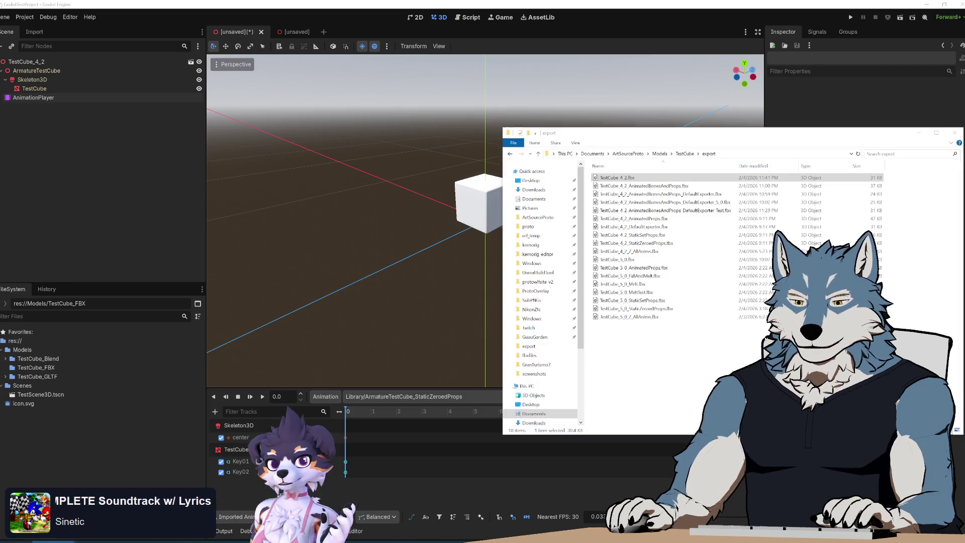
left_click(53, 541)
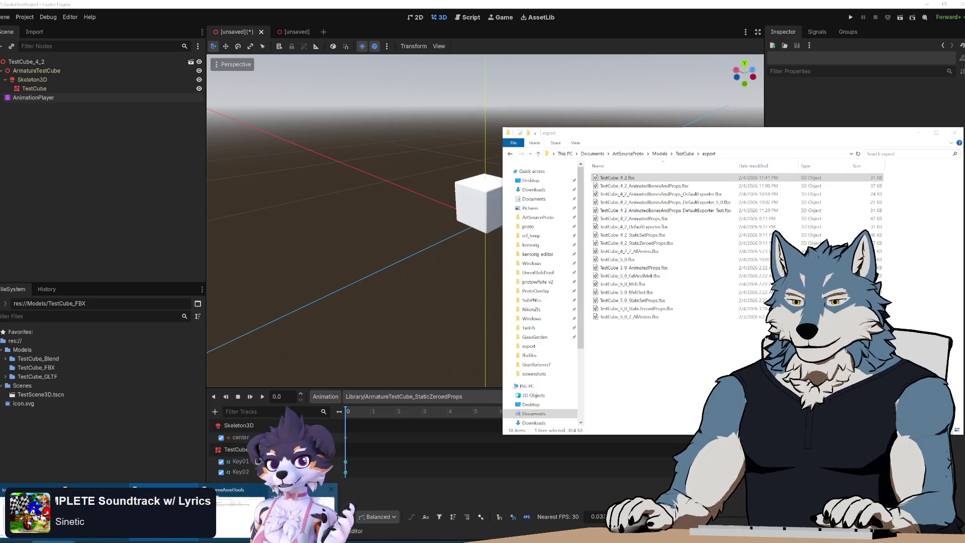
left_click(101, 510)
left_click(611, 197)
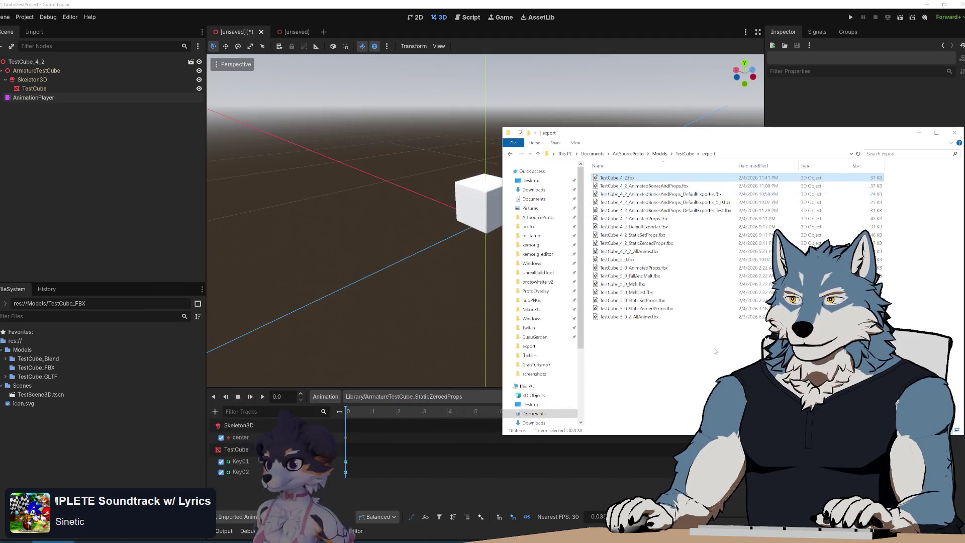
left_click_drag(624, 179, 49, 372)
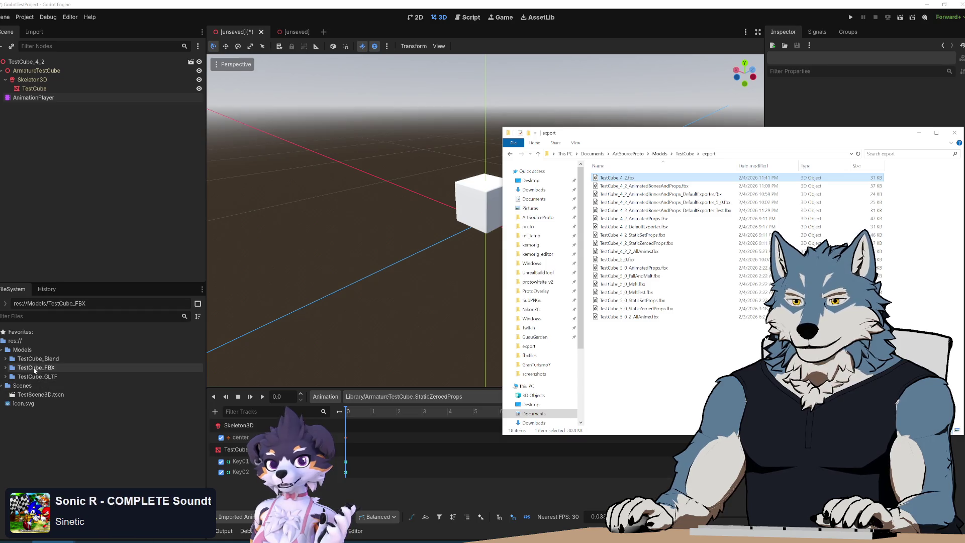
double_click(35, 367)
left_click(36, 377)
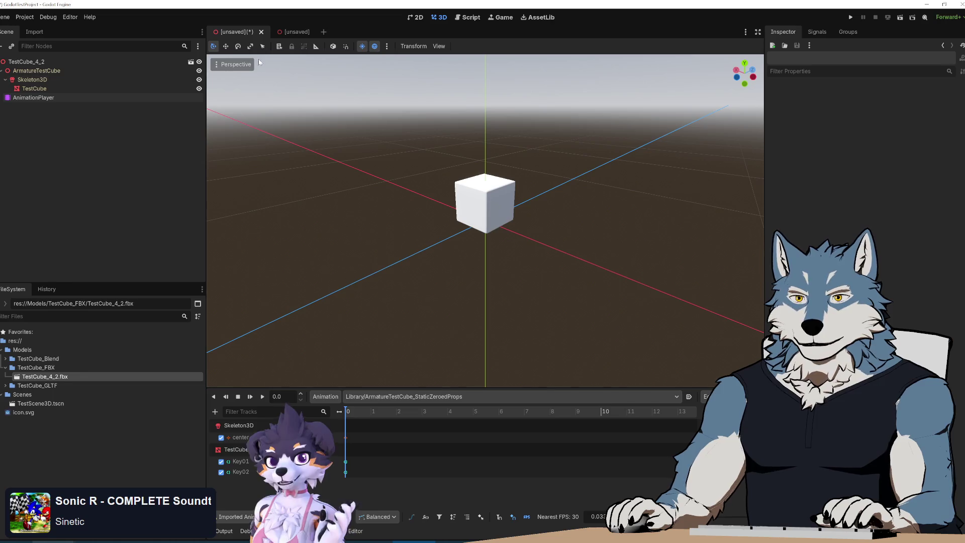
Discard the unsaved scene and open TestCube_4_2.fbx's Advanced Import Settings
left_click(261, 32)
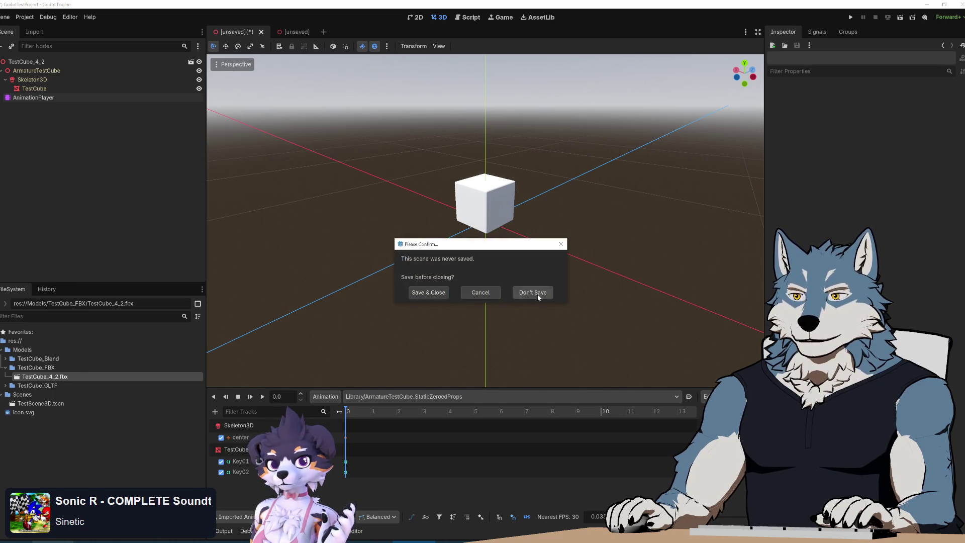
left_click(533, 293)
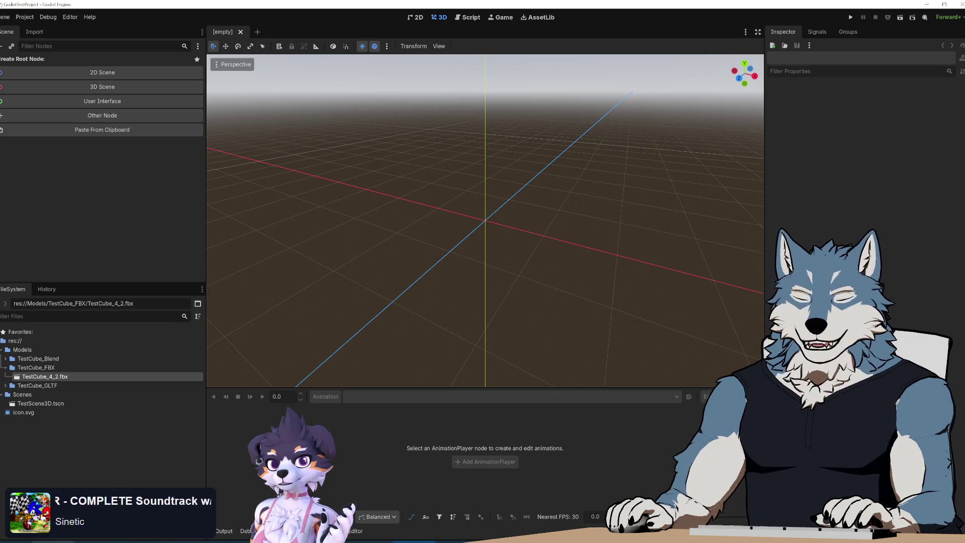
double_click(47, 377)
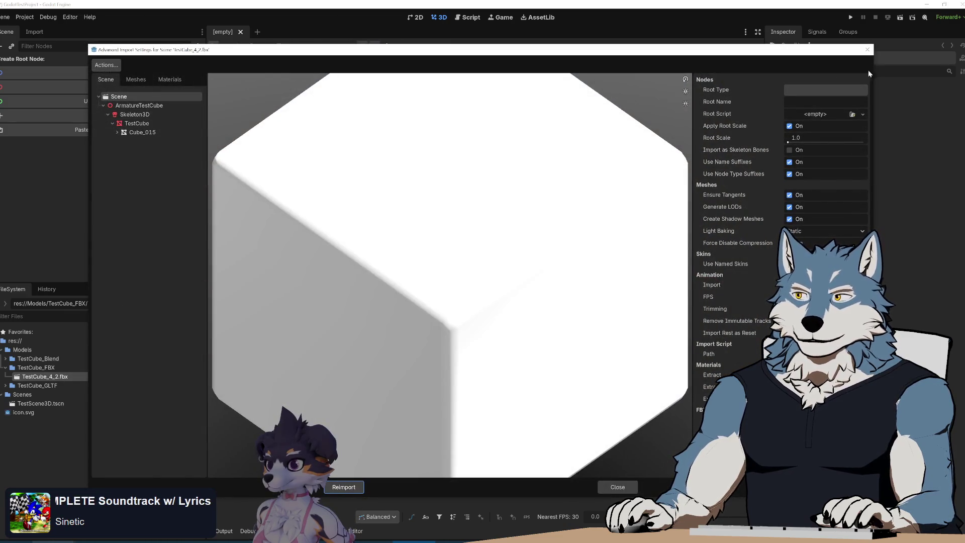
Create a new inherited scene from TestCube_4_2.fbx
left_click(867, 49)
right_click(49, 376)
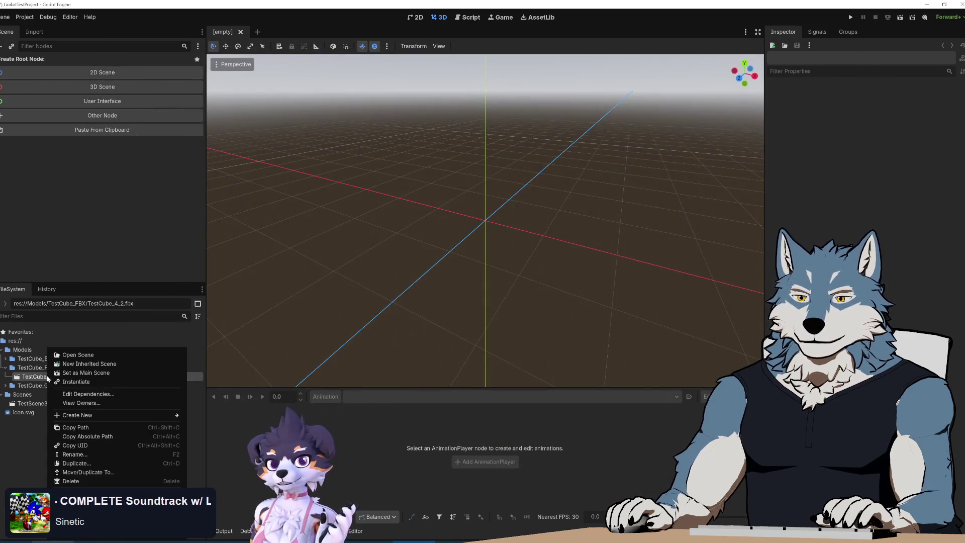
left_click(99, 364)
Inspect the root, ArmatureTestCube (-90° rotation, 100 scale) and Skeleton3D bone transforms
left_click(30, 62)
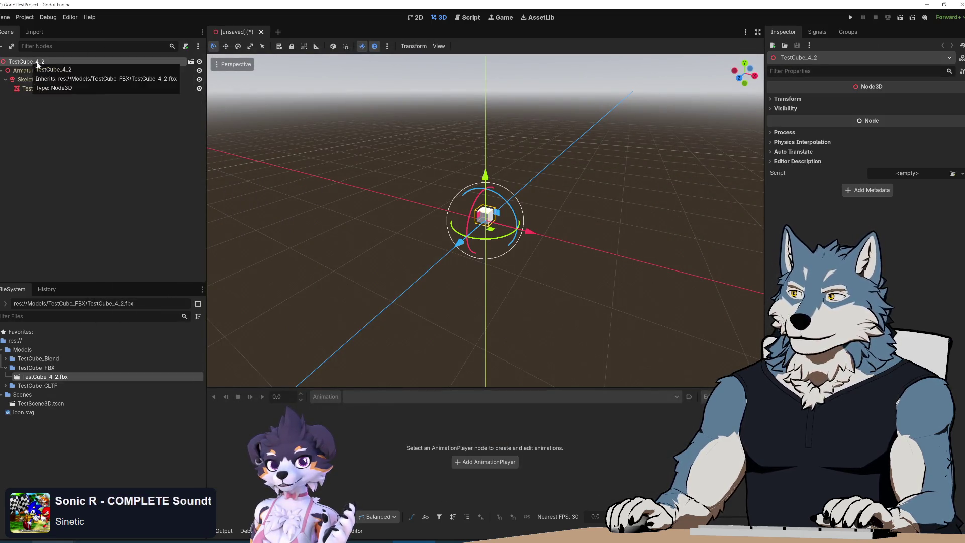
left_click(773, 100)
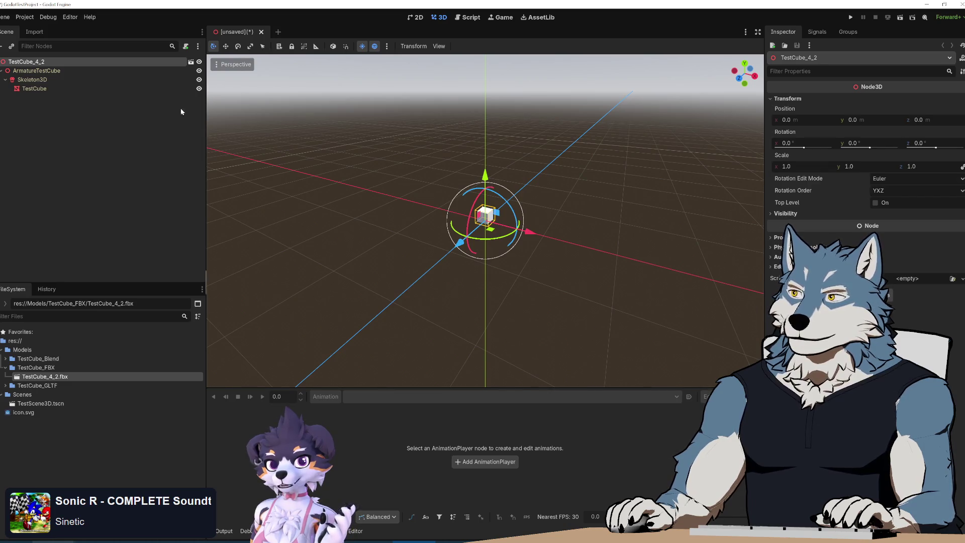
left_click(29, 73)
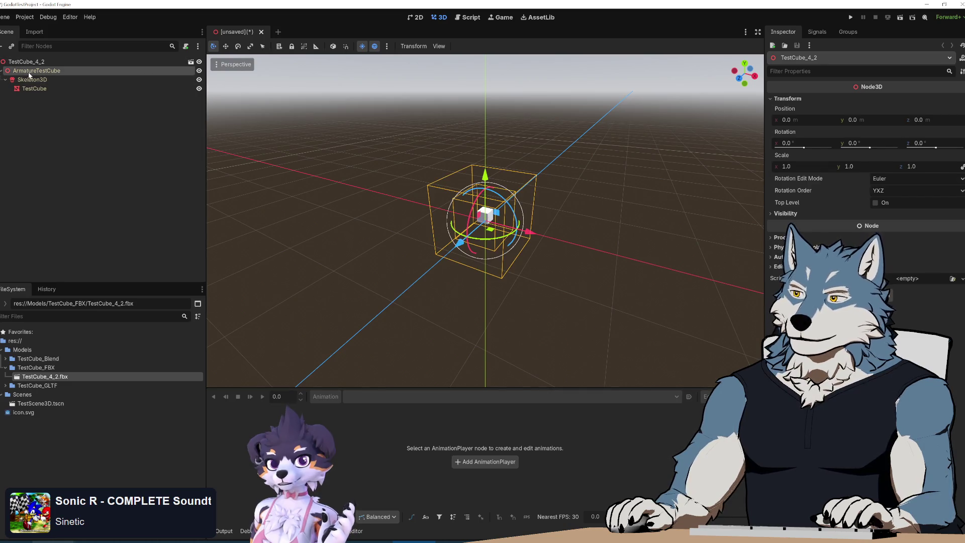
left_click(787, 100)
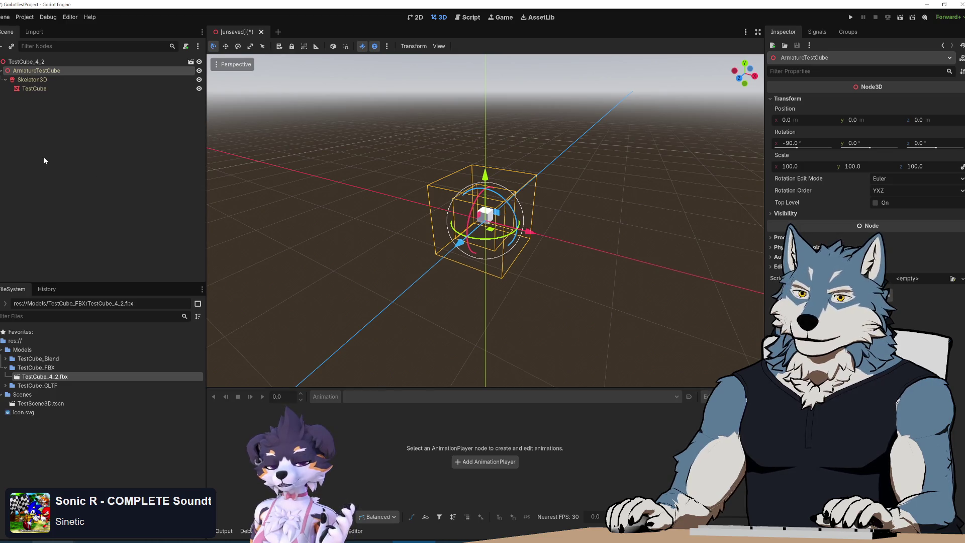
left_click(32, 79)
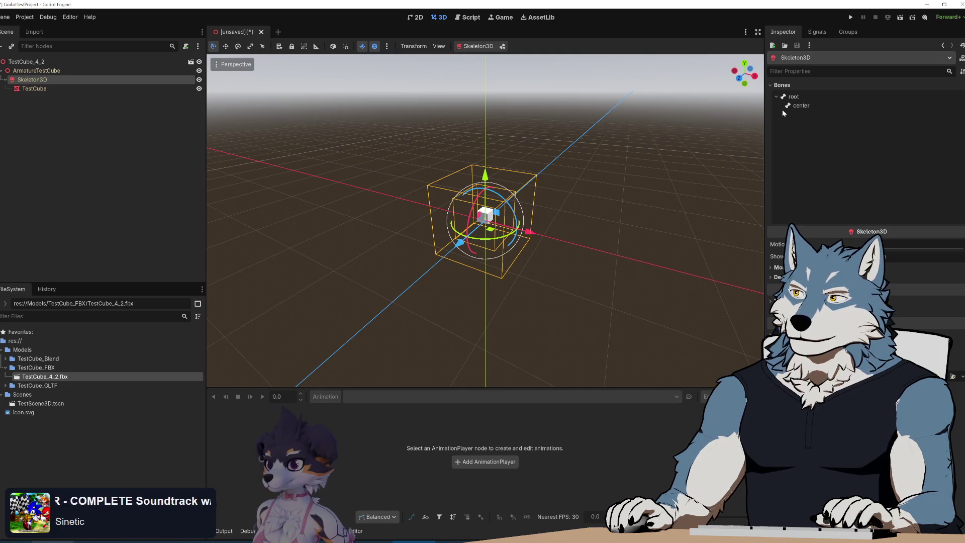
left_click(793, 97)
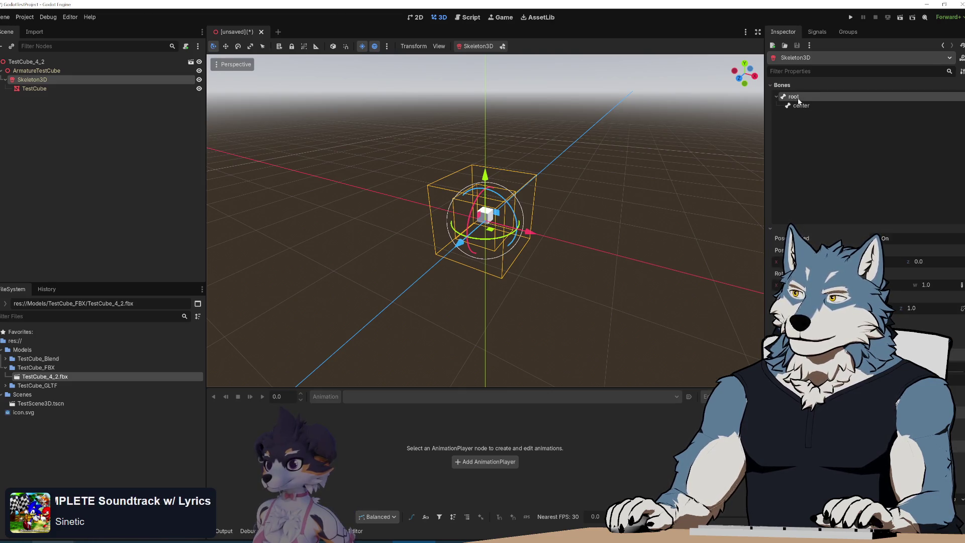
left_click(36, 70)
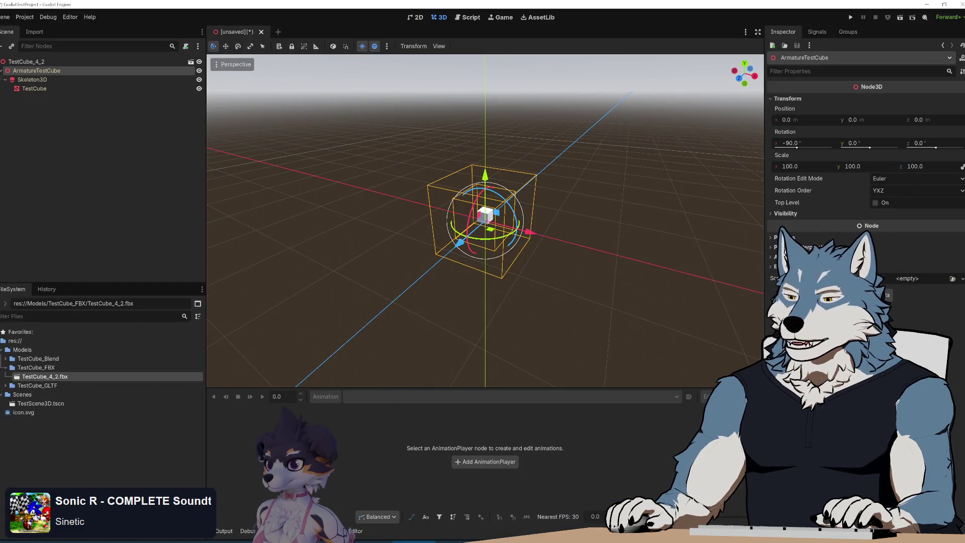
mouse_move(610, 540)
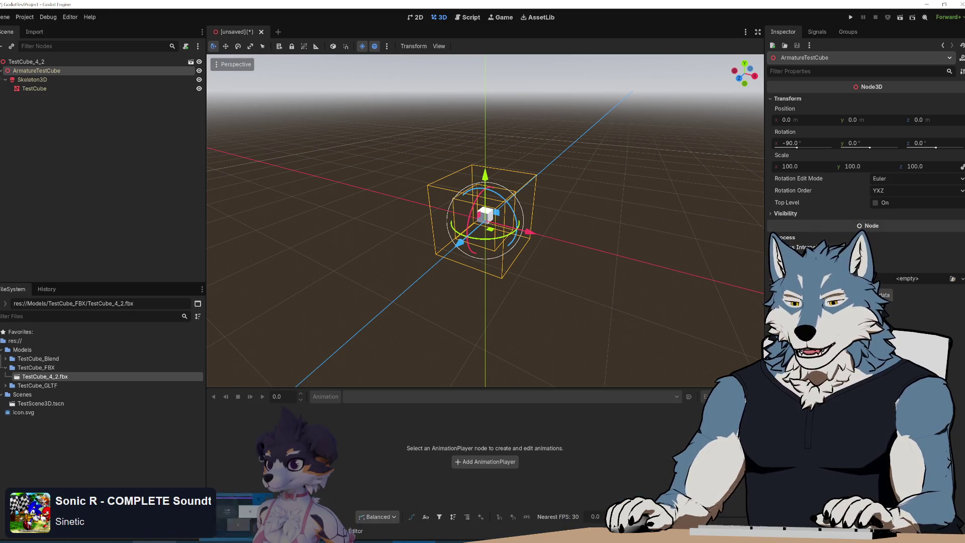
key("alt+Tab")
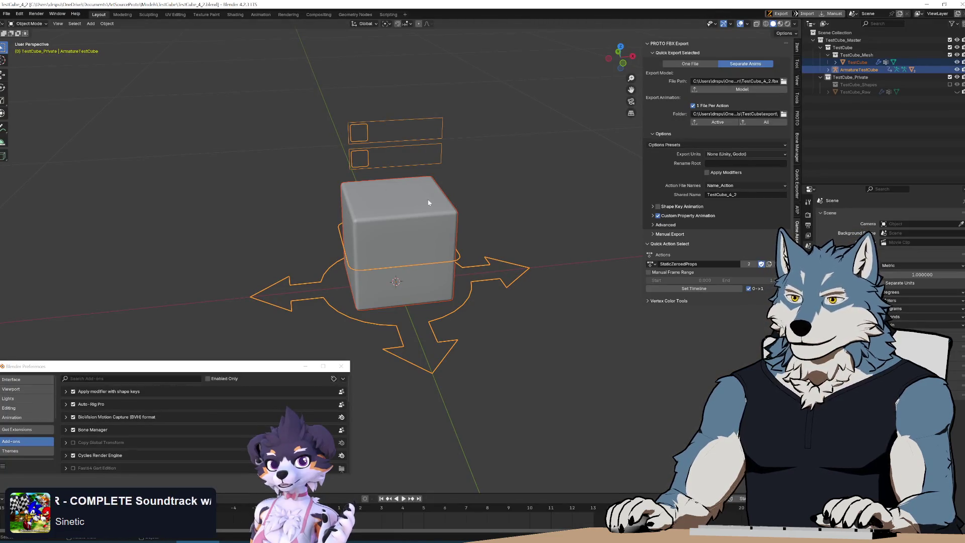
Set export units to Centimeters (Unreal) and export the active animations and TestCube model
left_click(734, 155)
left_click(730, 173)
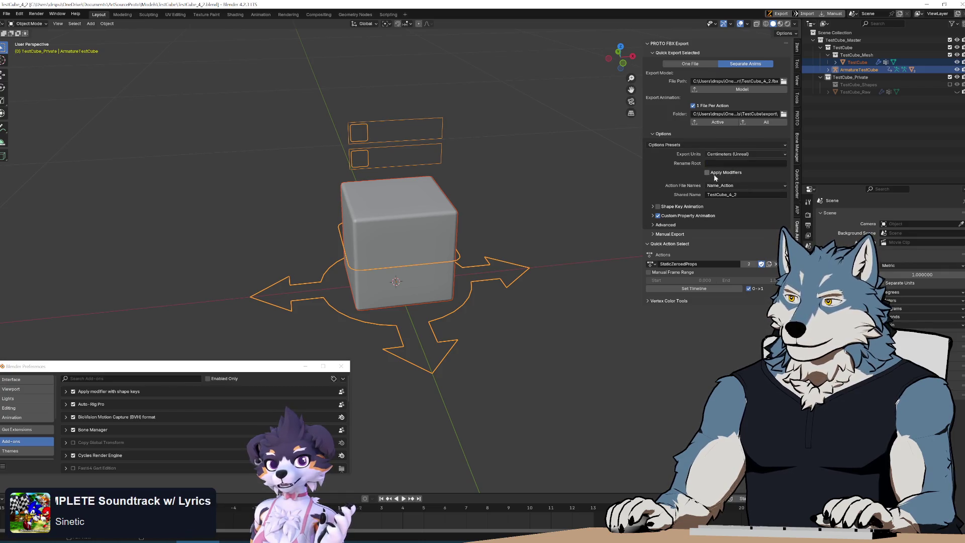
left_click(715, 123)
left_click(740, 90)
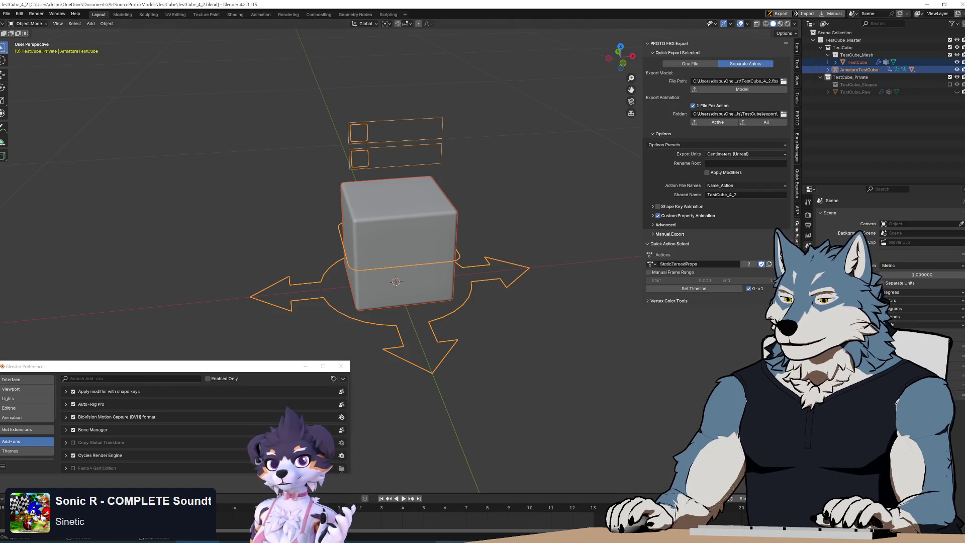
key("alt+Tab")
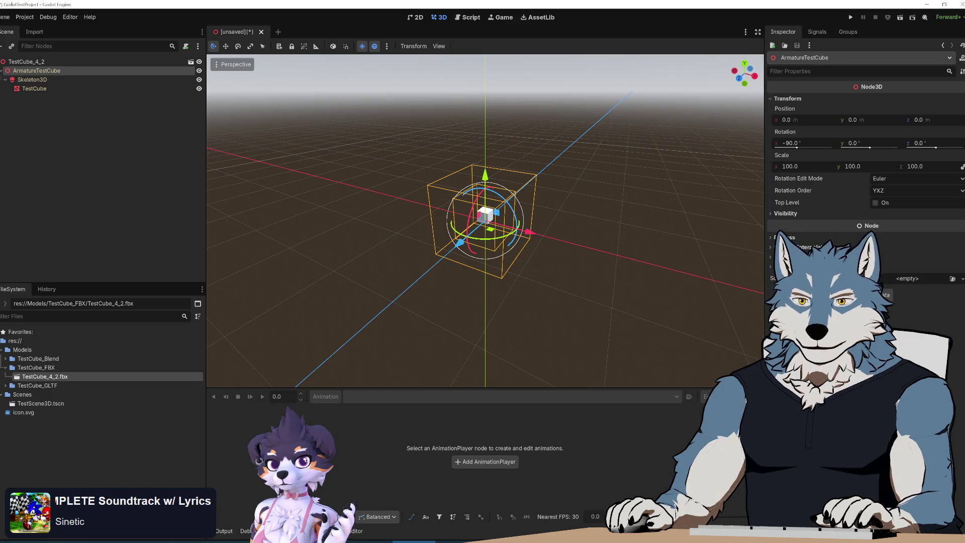
Close the inherited scene without saving and delete the old TestCube_4_2.fbx from the project
left_click(261, 32)
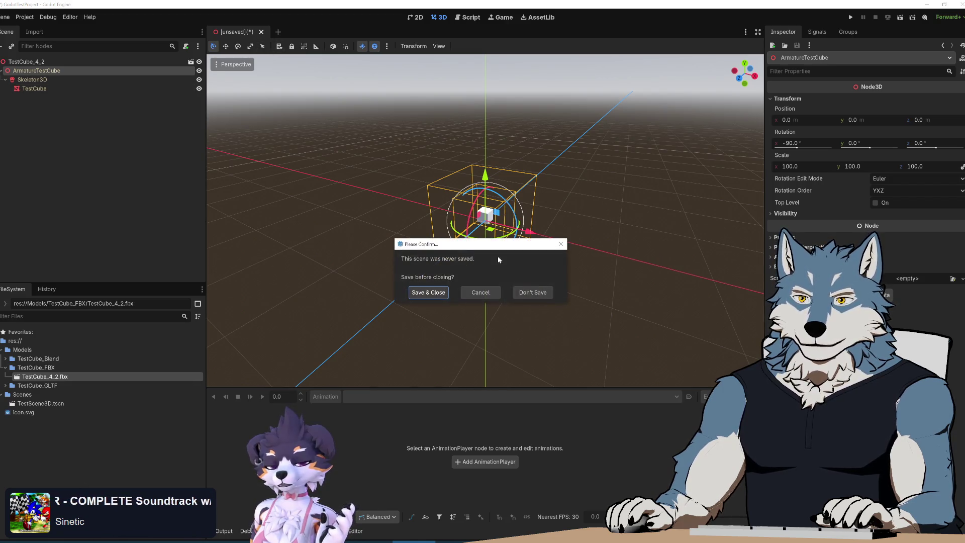
left_click(531, 293)
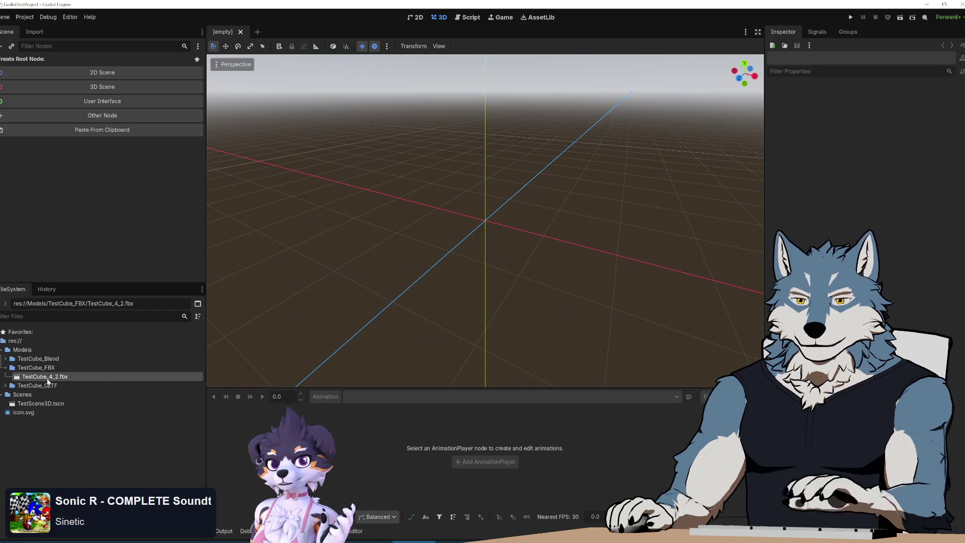
key("Delete")
left_click(427, 314)
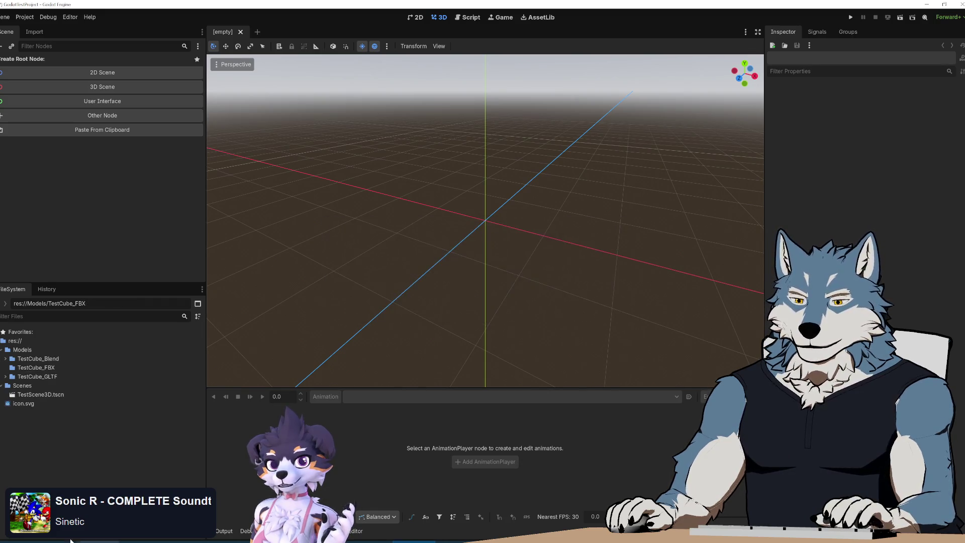
Import the re-exported TestCube_4_2.fbx into TestCube_FBX and create a new inherited scene
mouse_move(53, 541)
left_click(165, 513)
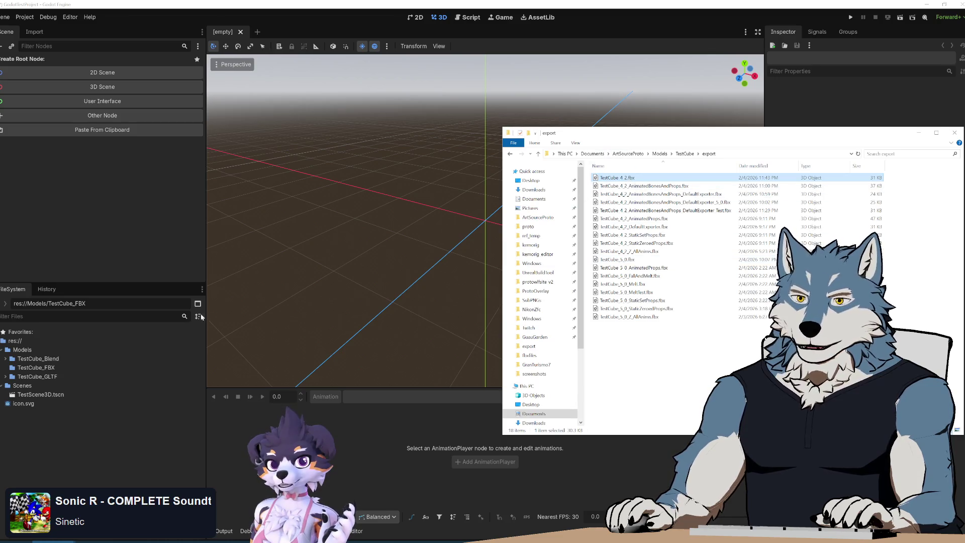
left_click_drag(44, 372, 43, 371)
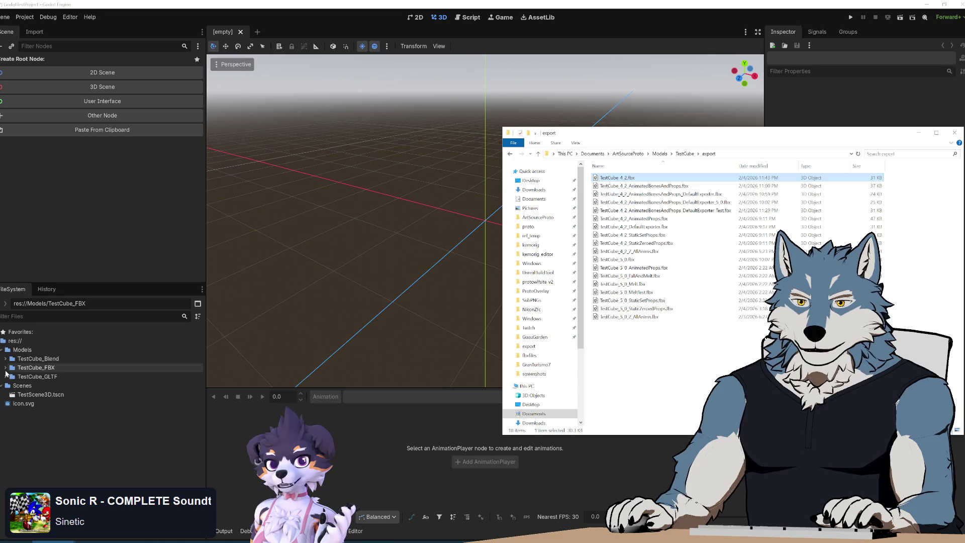
left_click(47, 377)
right_click(48, 377)
left_click(95, 364)
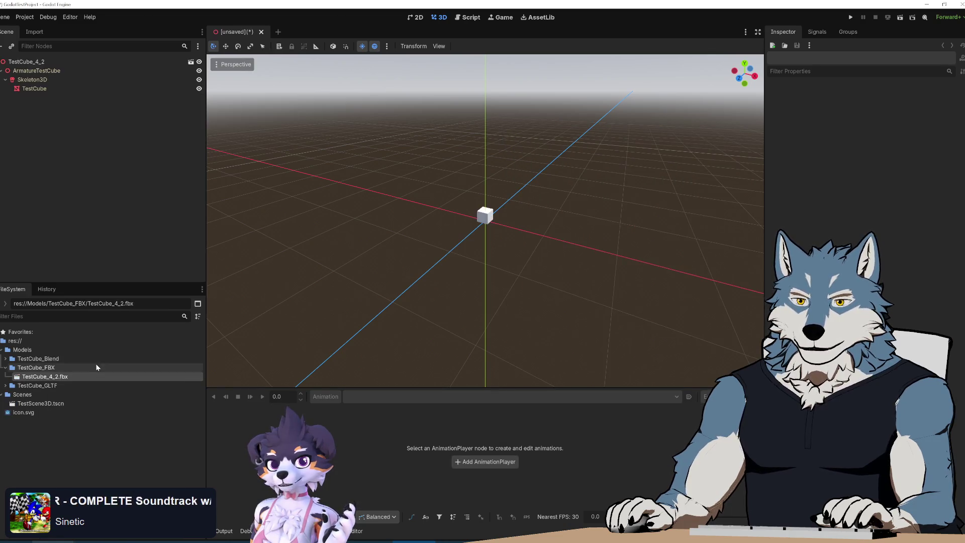
Inspect ArmatureTestCube, the TestCube mesh, and Skeleton3D's root and center bone poses
left_click(38, 70)
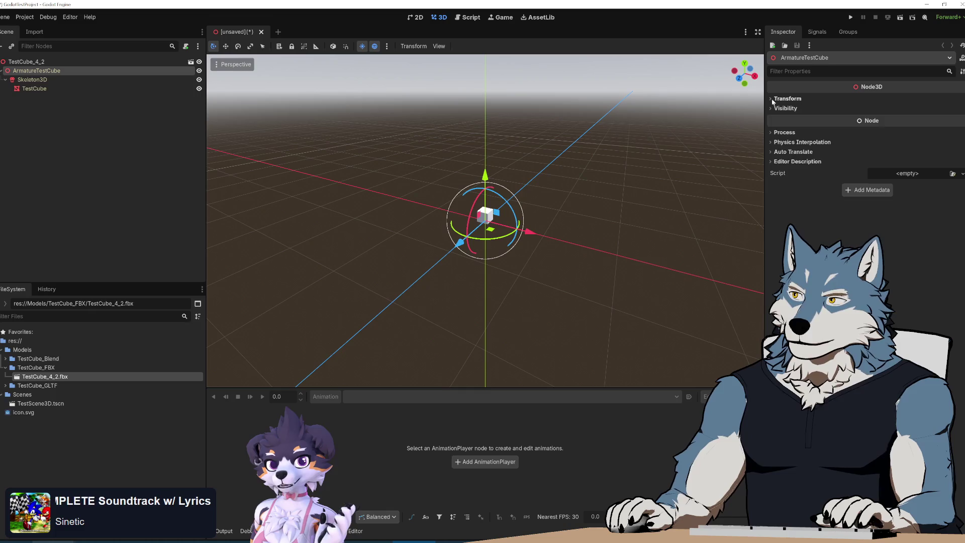
left_click(26, 80)
left_click(32, 71)
left_click(30, 79)
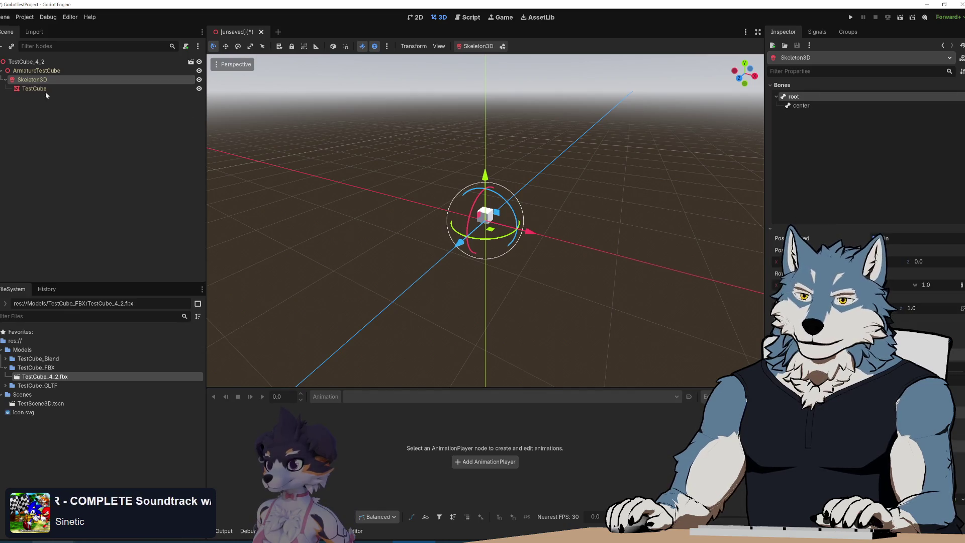
left_click(35, 88)
left_click(36, 82)
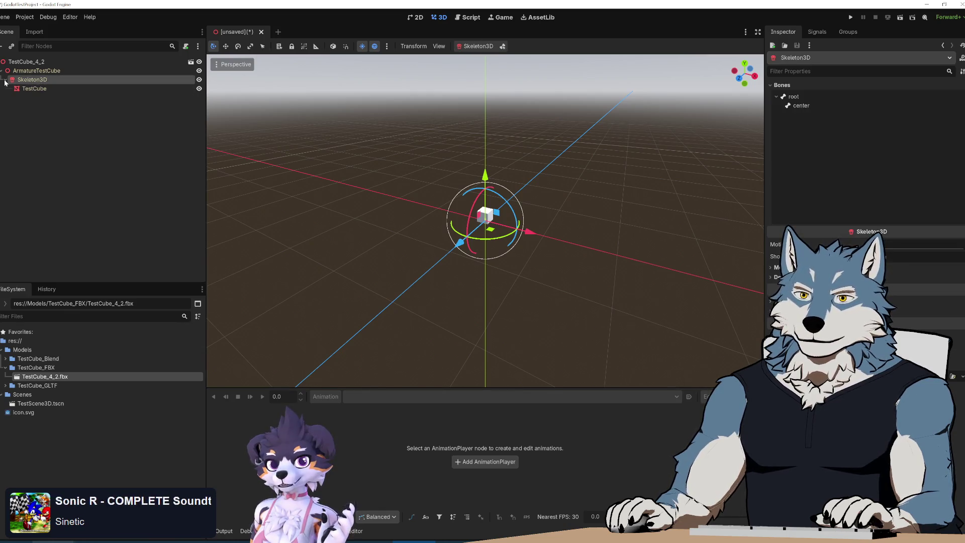
left_click(802, 105)
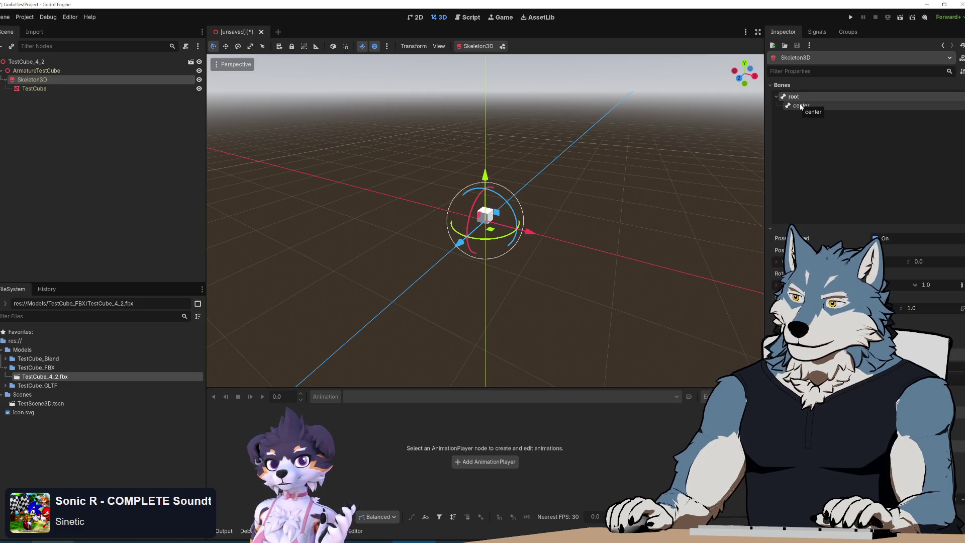
left_click(802, 106)
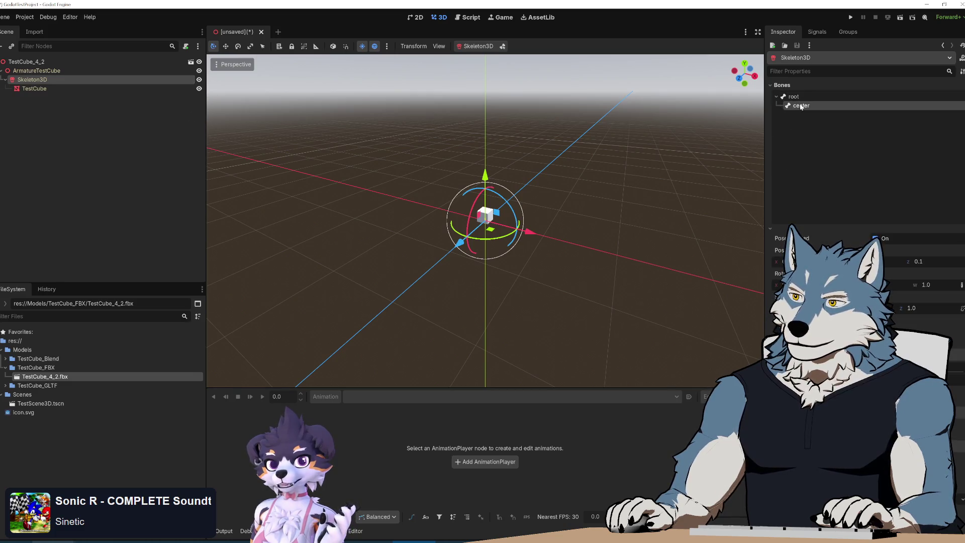
Check the root and ArmatureTestCube transforms, now -90° X rotation with scale 1.0
left_click(36, 71)
left_click(38, 63)
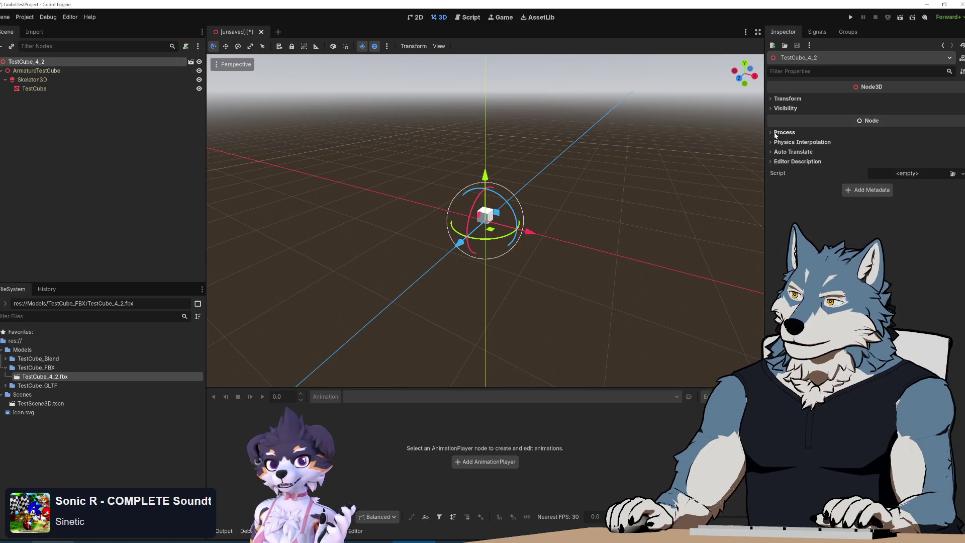
left_click(774, 99)
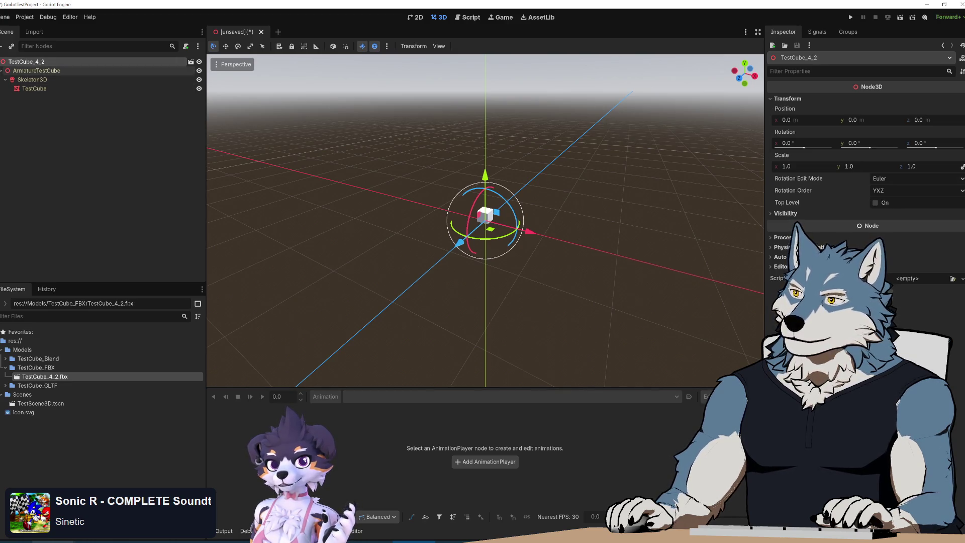
left_click(42, 71)
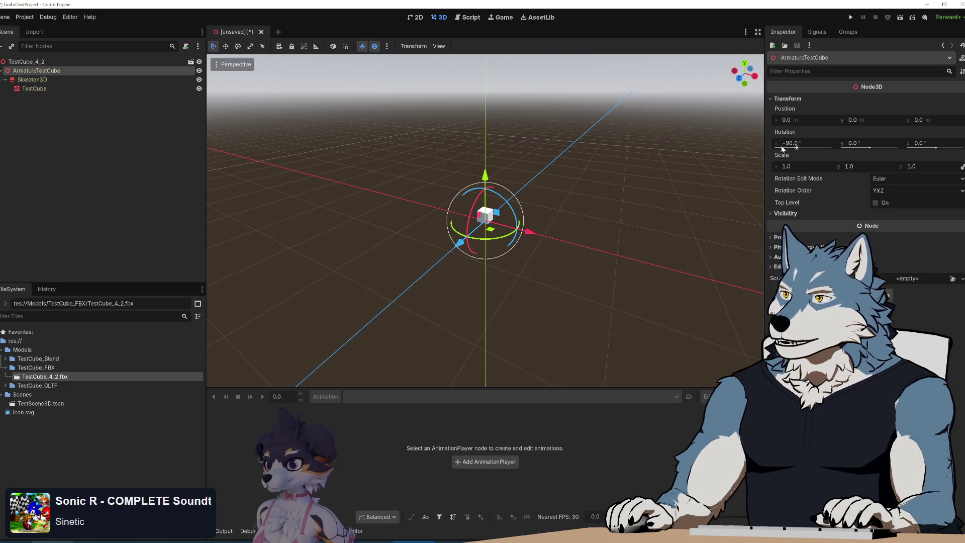
scroll(519, 251, "up", 3)
mouse_move(527, 263)
middle_mouse_down()
mouse_move(650, 253)
mouse_move(653, 265)
mouse_move(581, 252)
mouse_move(578, 228)
mouse_move(618, 222)
mouse_move(579, 231)
middle_mouse_up()
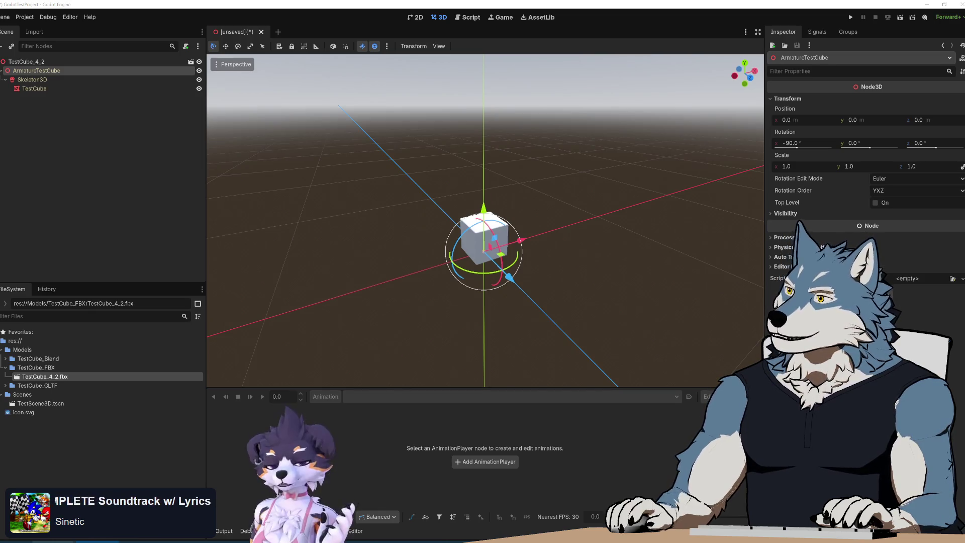
mouse_move(637, 209)
middle_mouse_down()
mouse_move(589, 230)
mouse_move(575, 209)
mouse_move(574, 238)
mouse_move(568, 219)
middle_mouse_up()
key("w")
scroll(570, 216, "up", 1)
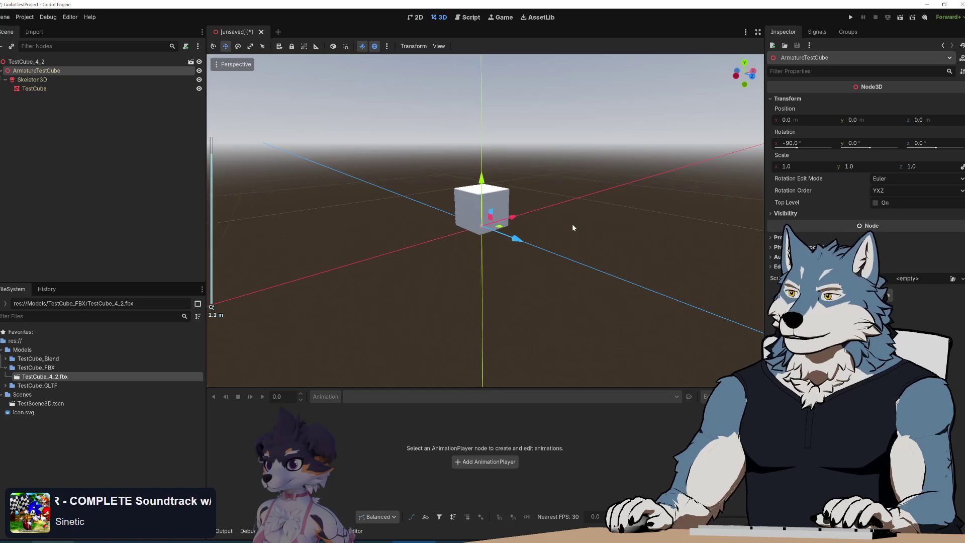
mouse_move(797, 148)
left_mouse_down()
mouse_move(782, 147)
mouse_move(804, 148)
left_mouse_up()
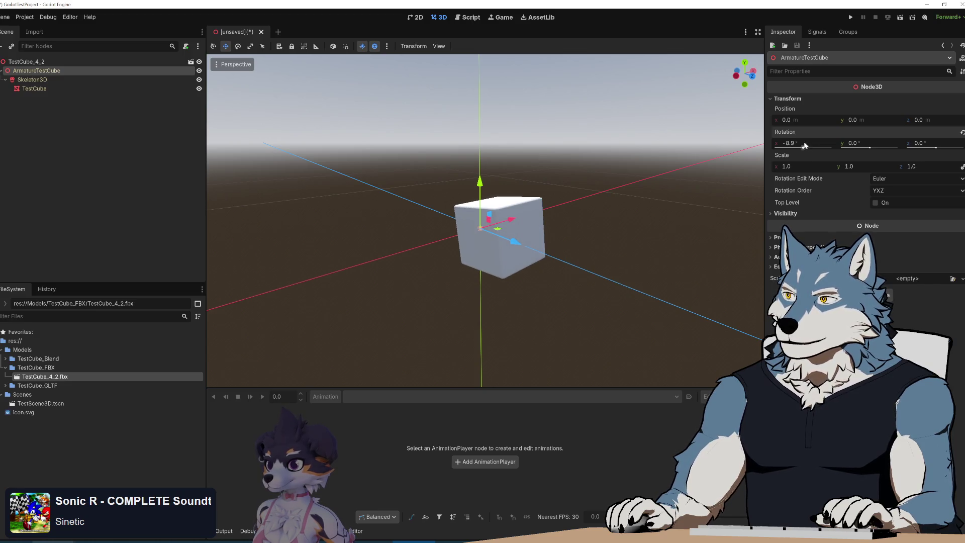
type("90")
key("Return")
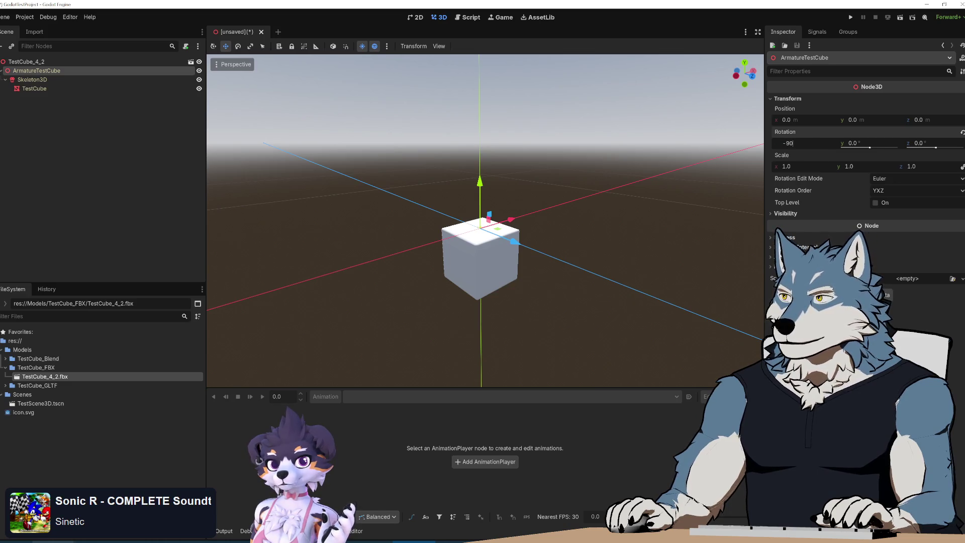
key("Return")
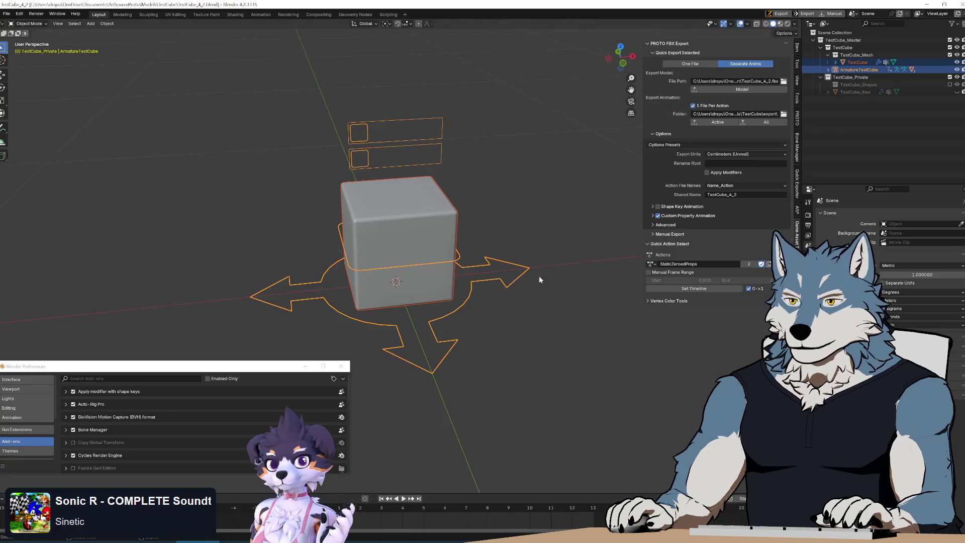
mouse_move(538, 275)
middle_mouse_down()
mouse_move(487, 334)
mouse_move(561, 288)
mouse_move(669, 275)
mouse_move(478, 272)
mouse_move(429, 280)
mouse_move(436, 285)
middle_mouse_up()
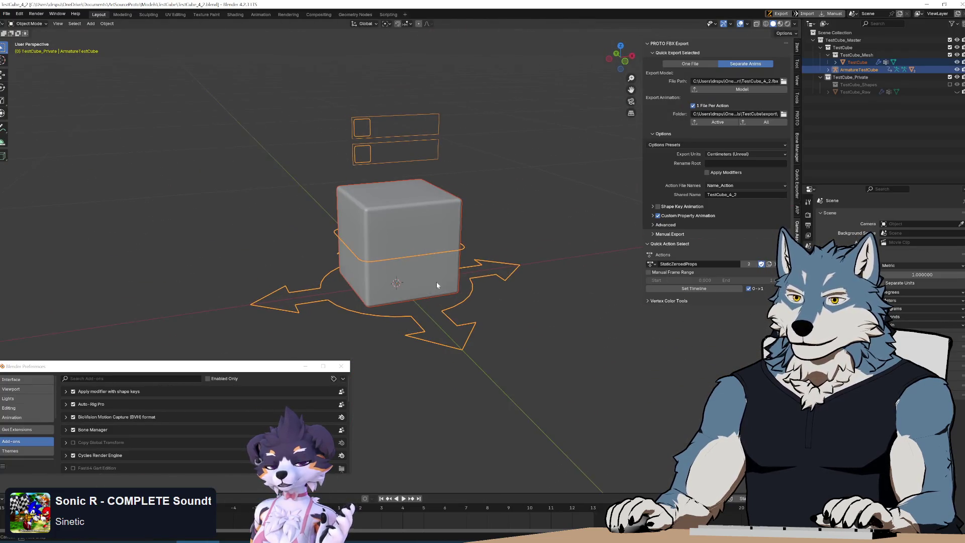
Select the TestCube, enter Edit Mode and pick a single side face
scroll(469, 295, "up", 3)
mouse_move(573, 348)
middle_mouse_down()
mouse_move(462, 291)
mouse_move(470, 278)
mouse_move(531, 257)
middle_mouse_up()
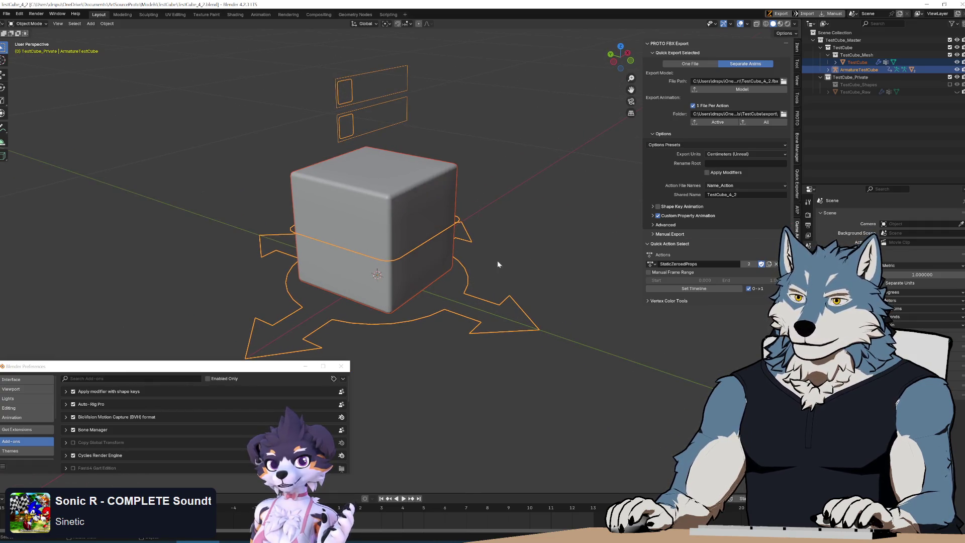
left_click(425, 213)
key("Tab")
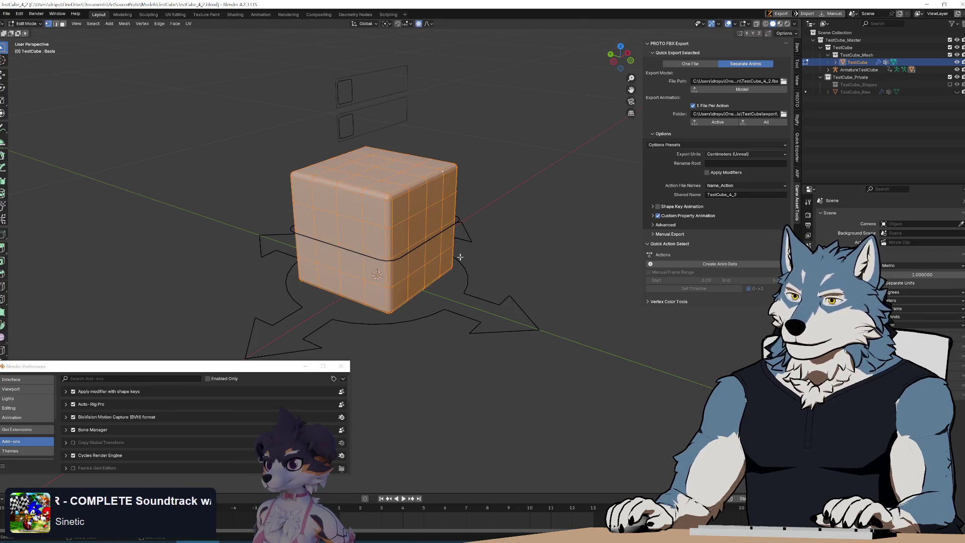
scroll(459, 255, "up", 4)
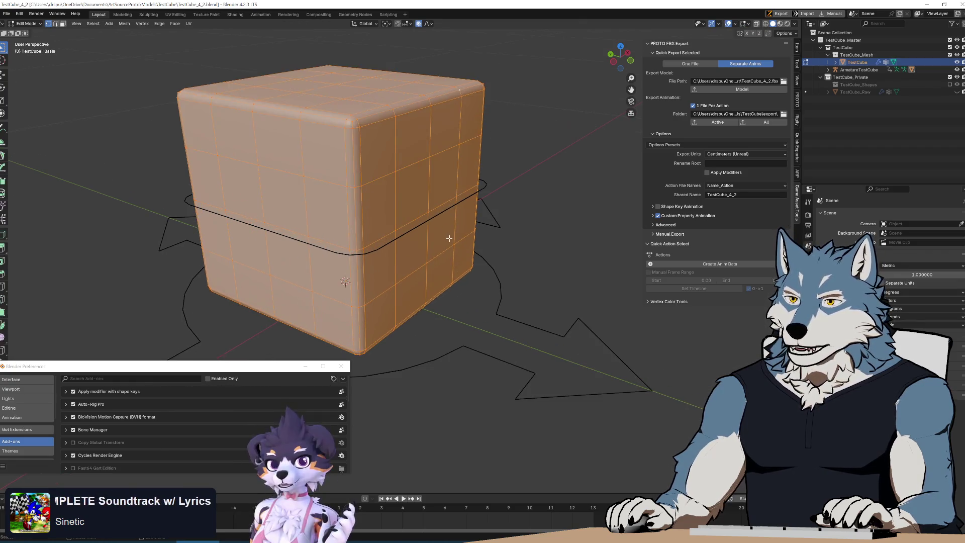
mouse_move(419, 185)
left_mouse_down()
mouse_move(448, 166)
mouse_move(420, 185)
left_mouse_up()
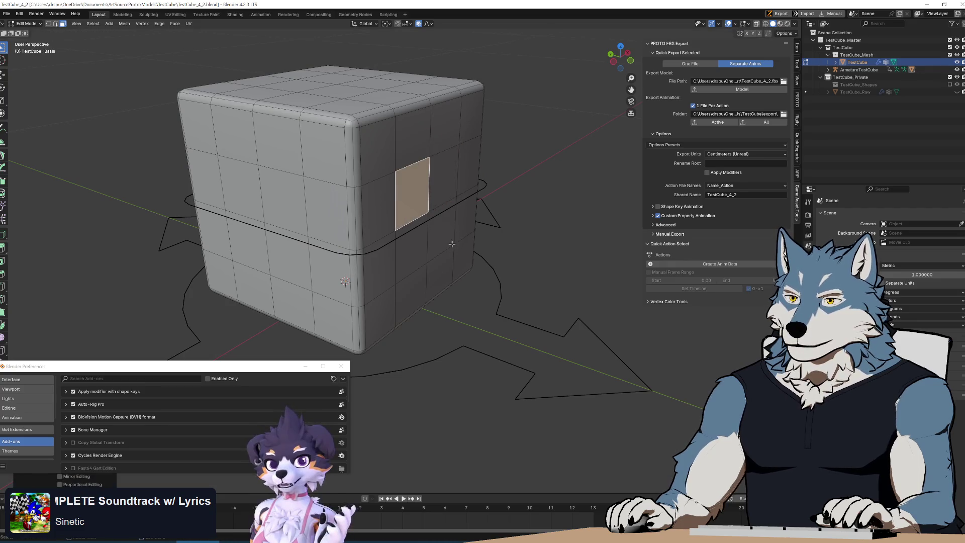
Move the selected face from the front view with proportional editing turned off
key("KP_1")
key("g")
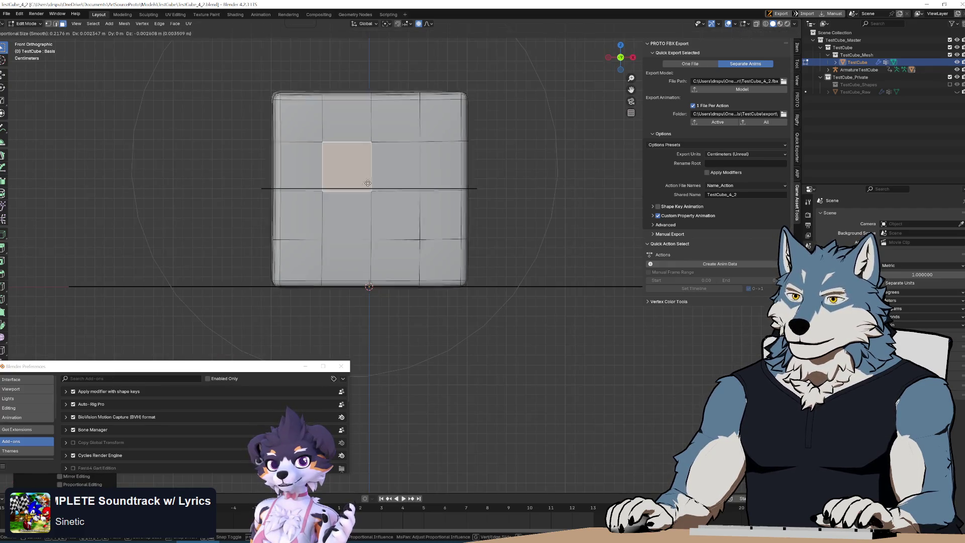
key("o")
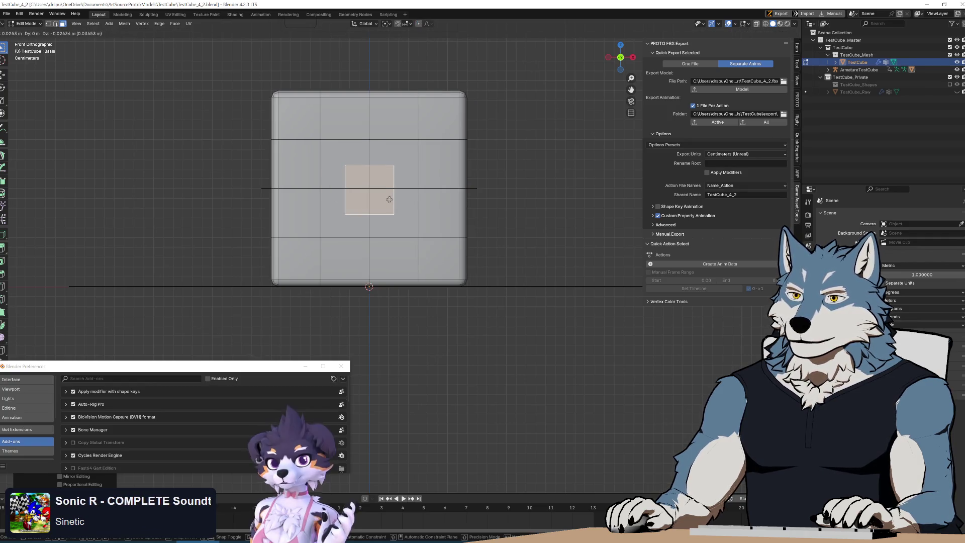
left_click(390, 199)
Push the face -0.039 m along Y from the left view, then return to Object Mode
middle_click_drag(498, 204, 412, 231, "shift")
key("ctrl+KP_3")
scroll(410, 233, "up", 5)
key("g")
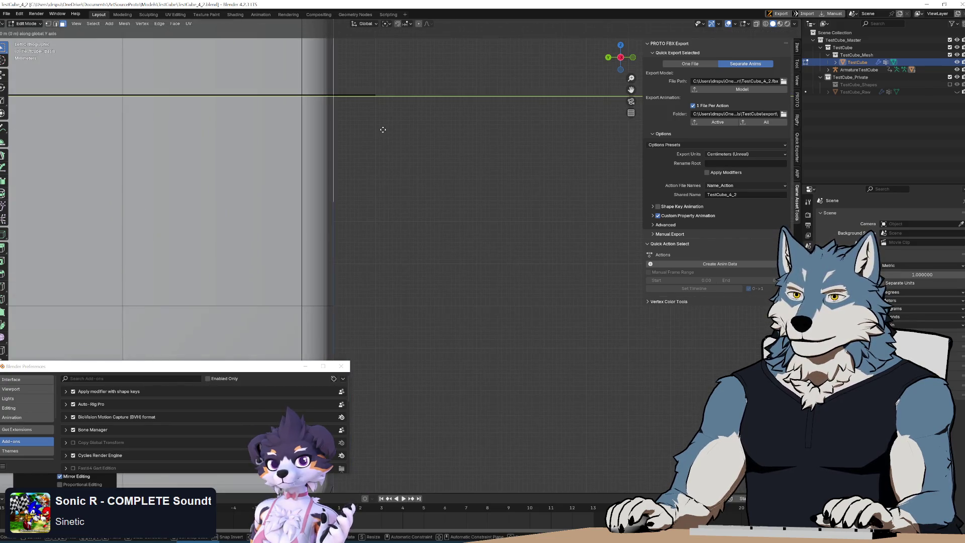
key("y")
left_click(553, 186)
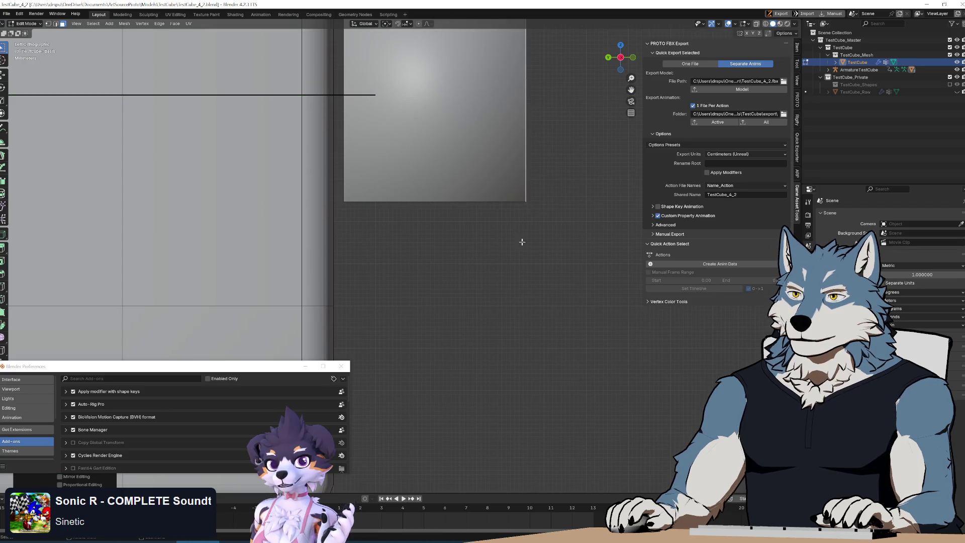
scroll(504, 207, "down", 5)
middle_click_drag(504, 206, 444, 263)
key("Tab")
scroll(442, 288, "down", 3)
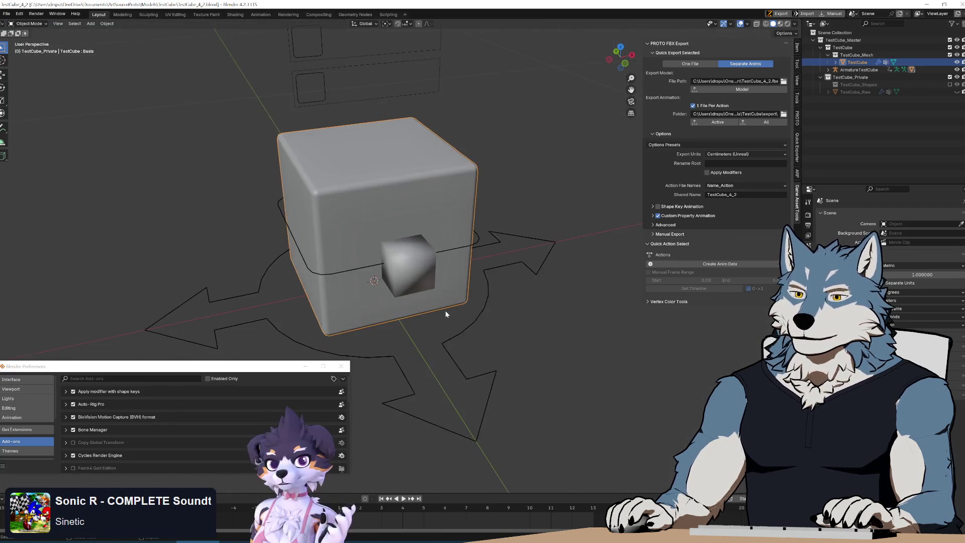
middle_click_drag(445, 310, 382, 270)
key("ctrl+Tab")
left_click(385, 272)
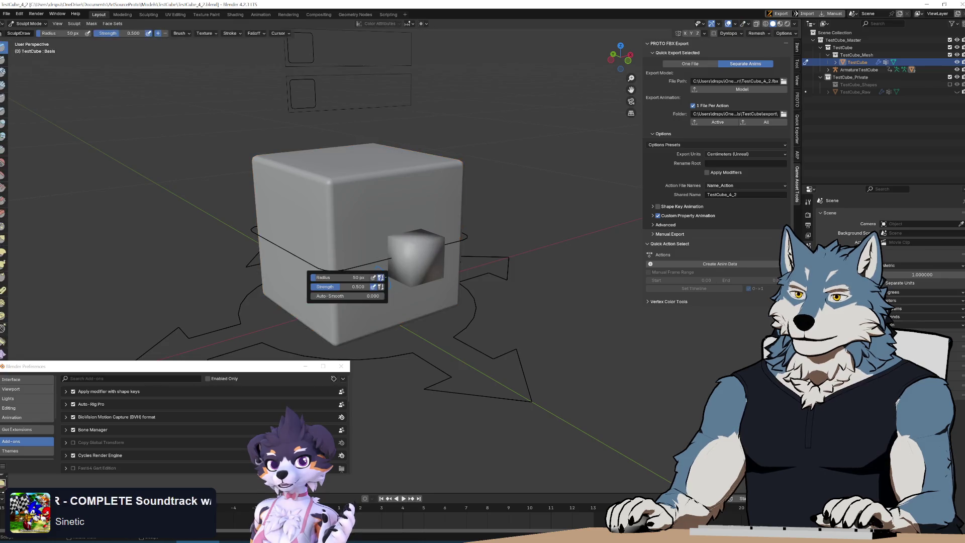
left_click(33, 24)
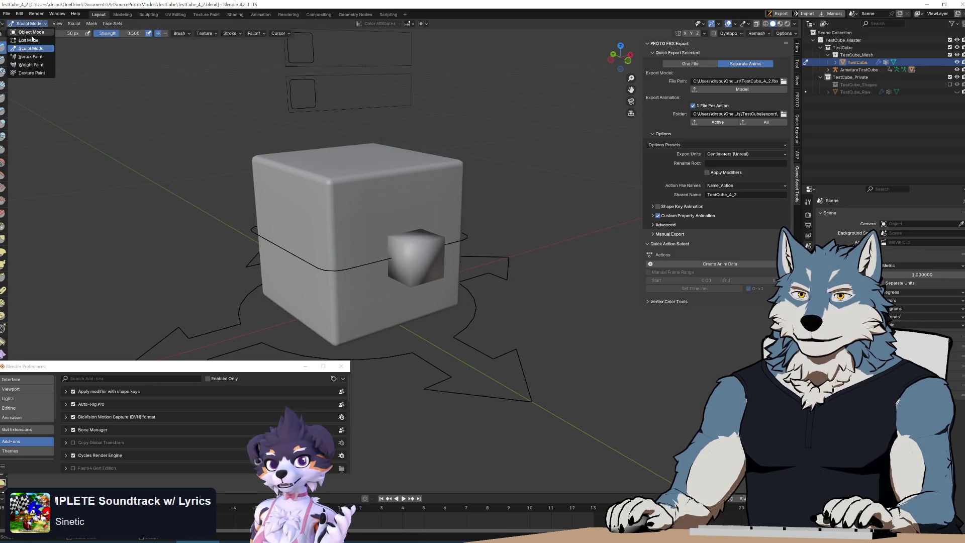
left_click(28, 31)
left_click(367, 262)
key("ctrl+Tab")
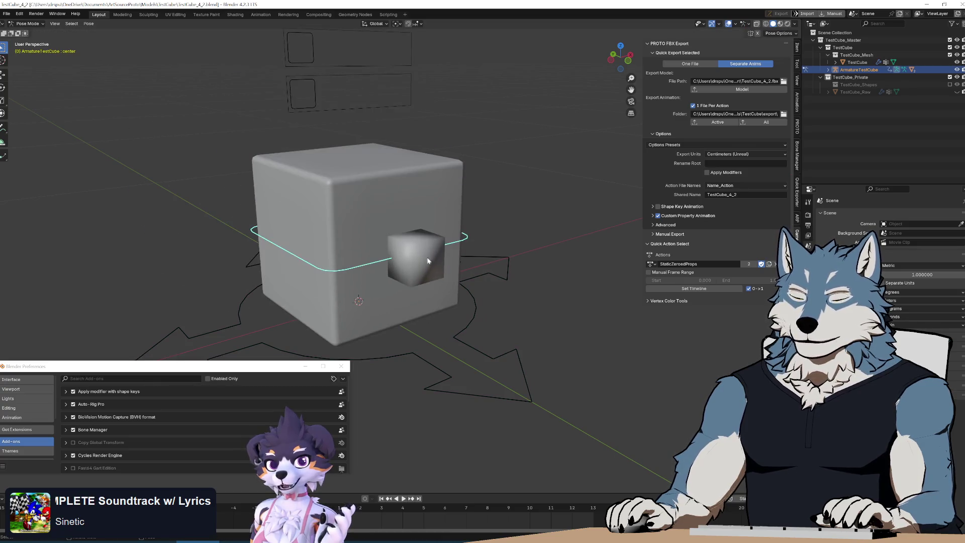
key("ctrl+Tab")
scroll(460, 290, "down", 3)
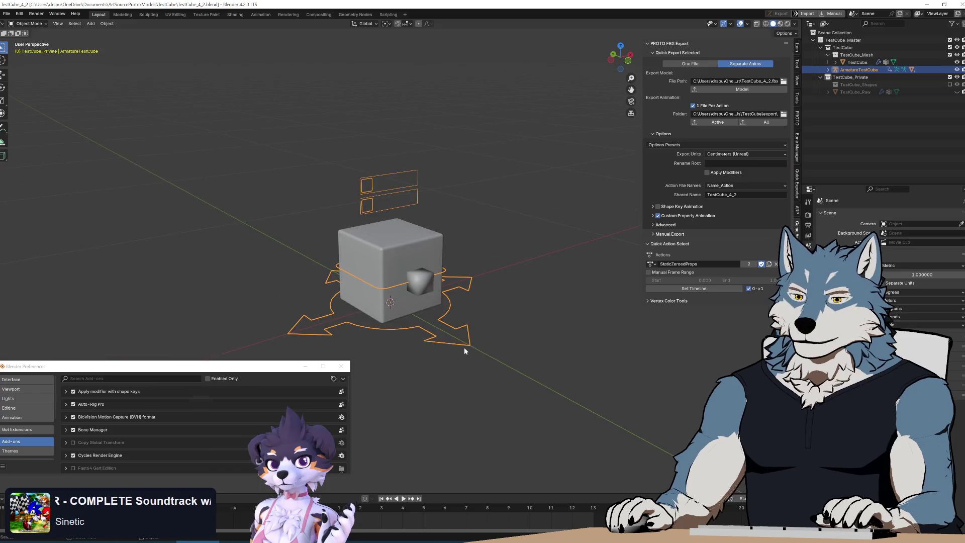
key("space")
key("Escape")
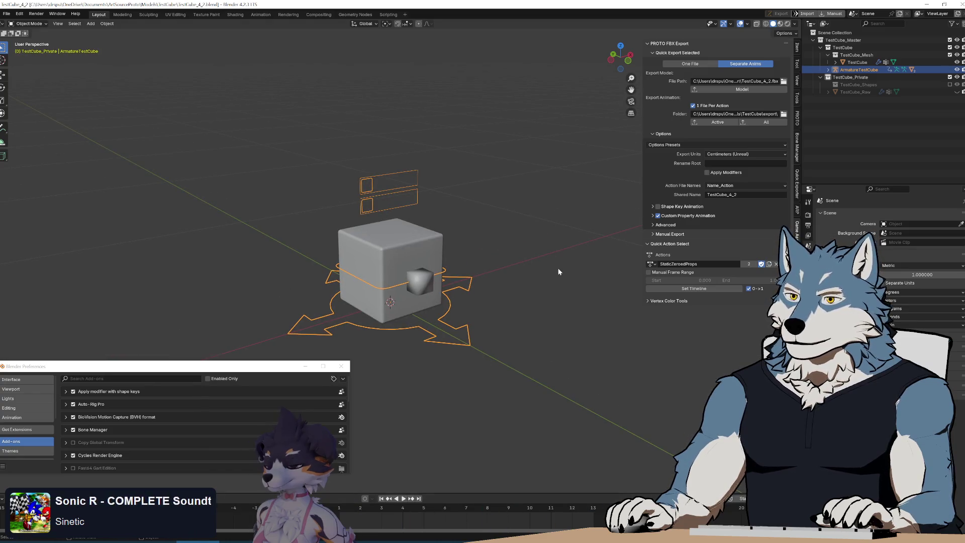
left_click(598, 285)
scroll(599, 286, "up", 3)
left_click(652, 264)
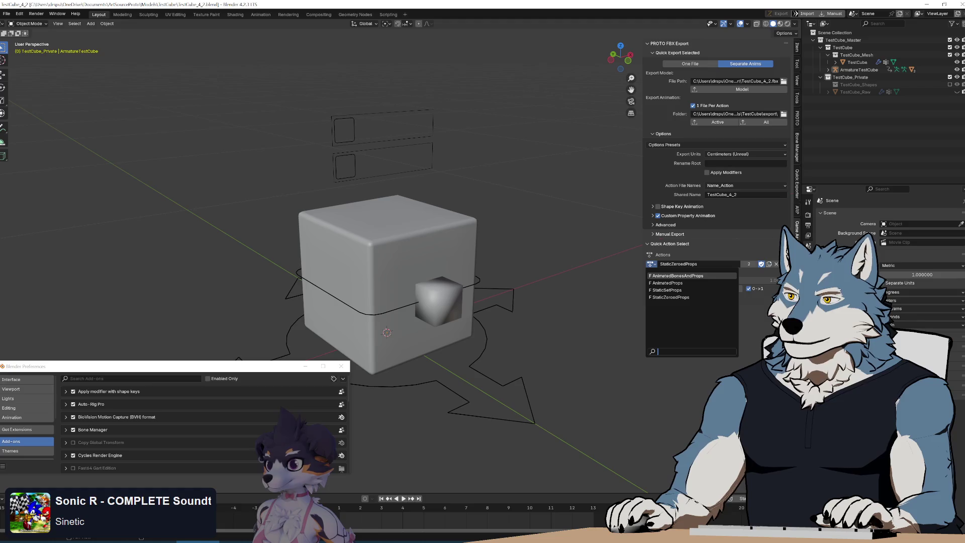
left_click(678, 275)
key("space")
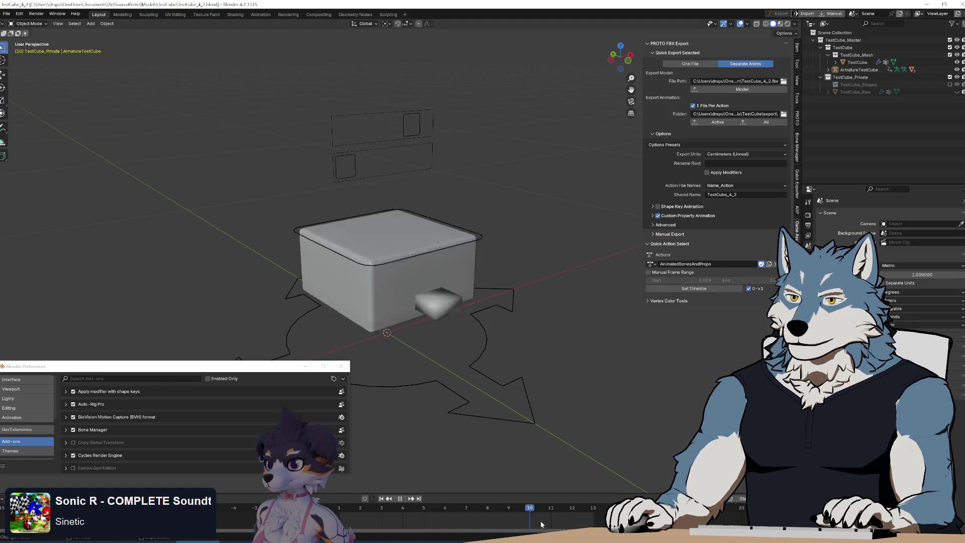
key("Escape")
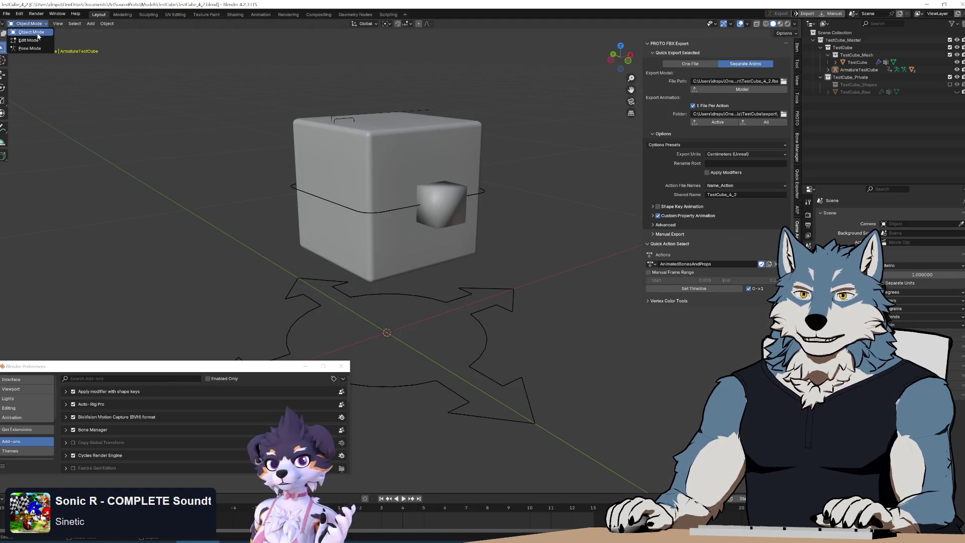
key("ctrl+s")
scroll(527, 260, "down", 3)
scroll(489, 299, "up", 1)
left_click(652, 264)
left_click(672, 297)
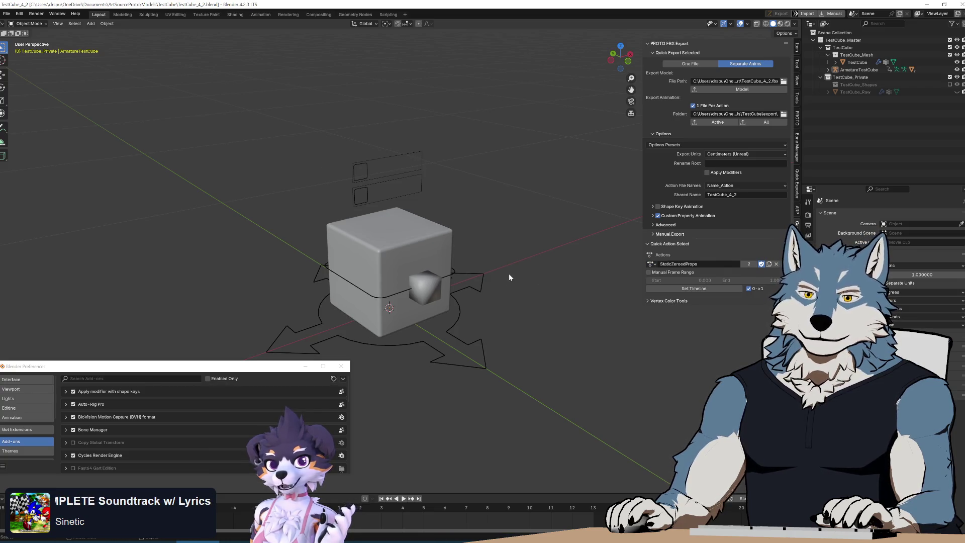
key("a")
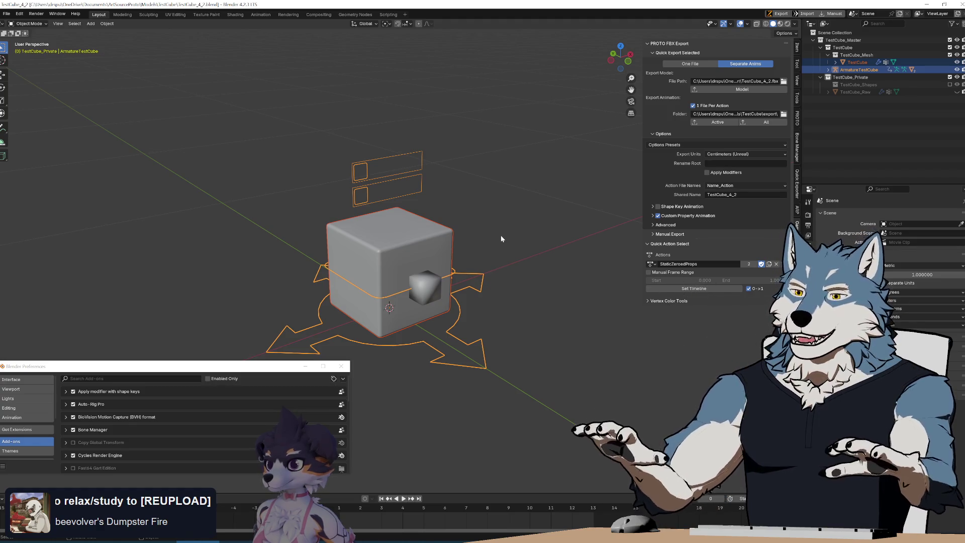
Orbit and zoom around the rigged cube and its side prop, then switch to Unity
mouse_move(459, 309)
middle_mouse_down()
mouse_move(466, 269)
mouse_move(461, 325)
mouse_move(386, 328)
mouse_move(362, 302)
mouse_move(470, 313)
mouse_move(442, 306)
middle_mouse_up()
scroll(449, 277, "up", 3)
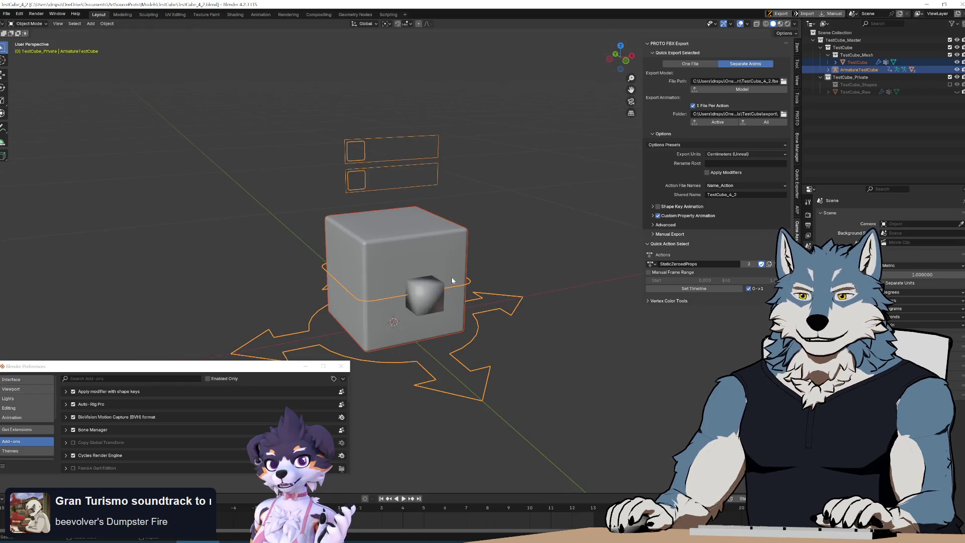
mouse_move(462, 283)
middle_mouse_down()
mouse_move(519, 296)
mouse_move(503, 287)
mouse_move(524, 285)
mouse_move(489, 272)
mouse_move(357, 271)
mouse_move(452, 270)
mouse_move(508, 283)
mouse_move(496, 287)
mouse_move(495, 348)
mouse_move(480, 272)
mouse_move(468, 267)
middle_mouse_up()
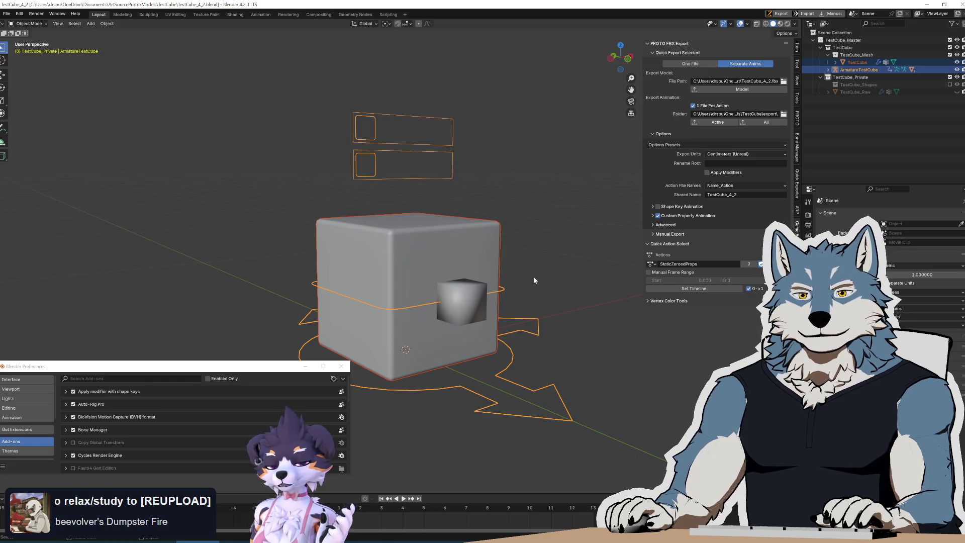
key("alt+Tab")
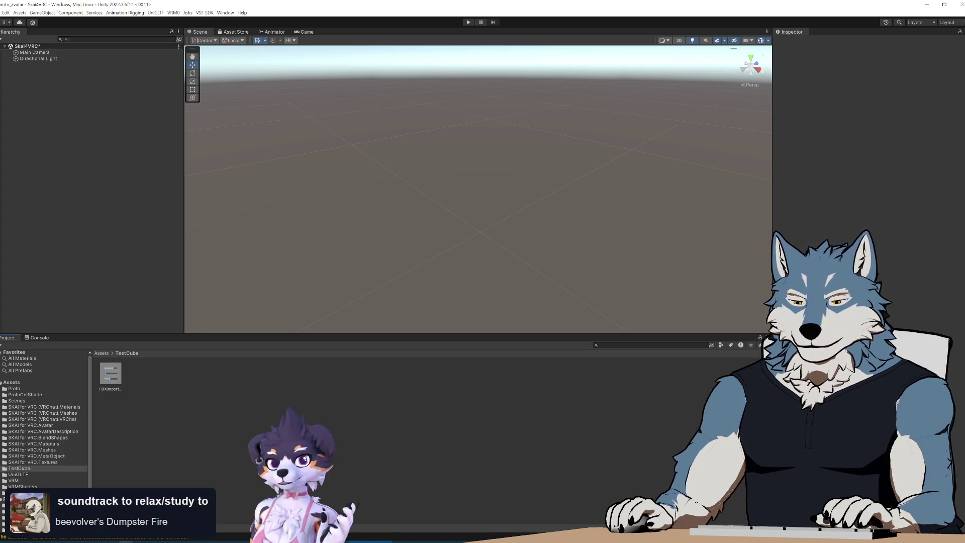
Import TestCube_4_2.fbx into the TestCube assets, place it in the Scene, and orbit to its prop
key("alt+Tab")
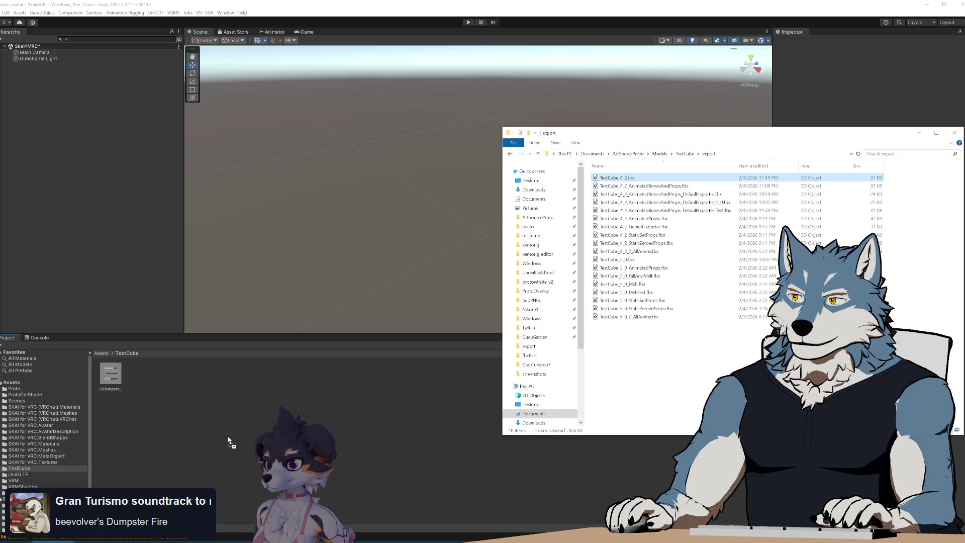
left_click_drag(228, 440, 239, 439)
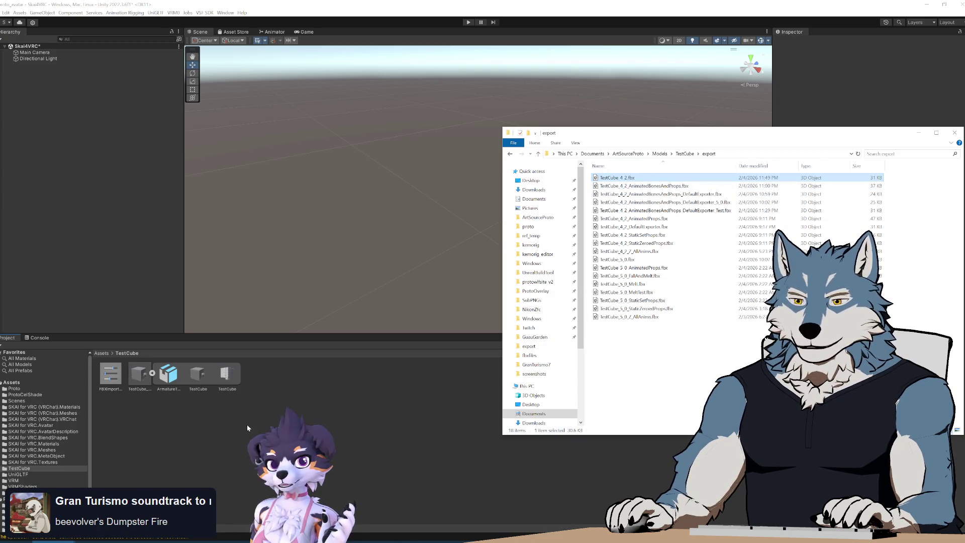
left_click_drag(139, 374, 86, 198)
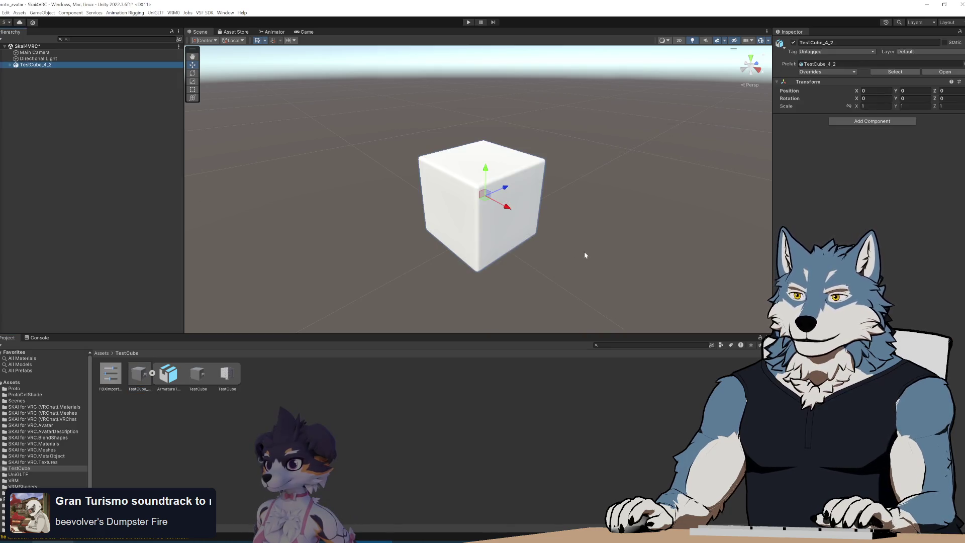
mouse_move(596, 243)
middle_mouse_down()
mouse_move(605, 247)
mouse_move(585, 233)
middle_mouse_up()
mouse_move(585, 233)
left_mouse_down("alt")
mouse_move(578, 227)
mouse_move(592, 209)
mouse_move(372, 217)
left_mouse_up("alt")
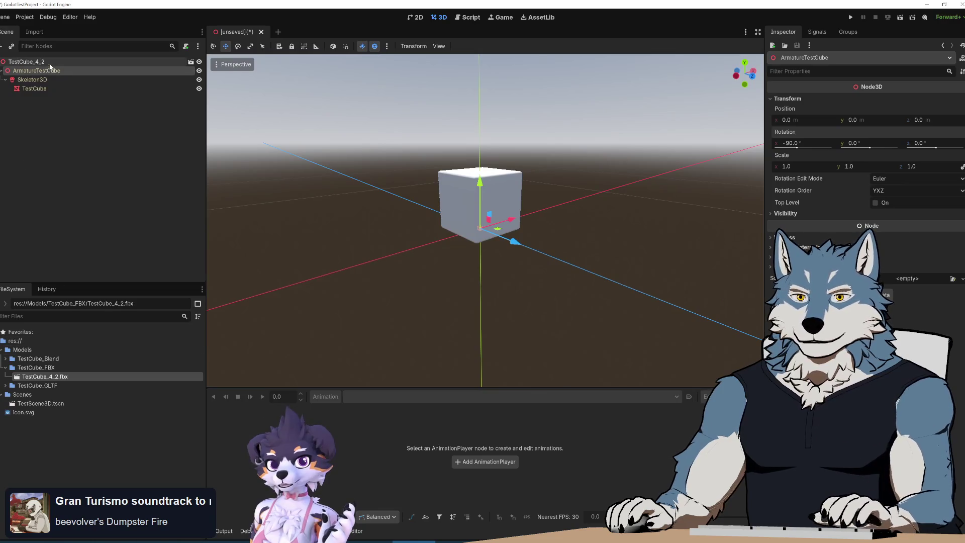
Remove the previously imported fbx from the project and close the model scene without saving
left_click(39, 62)
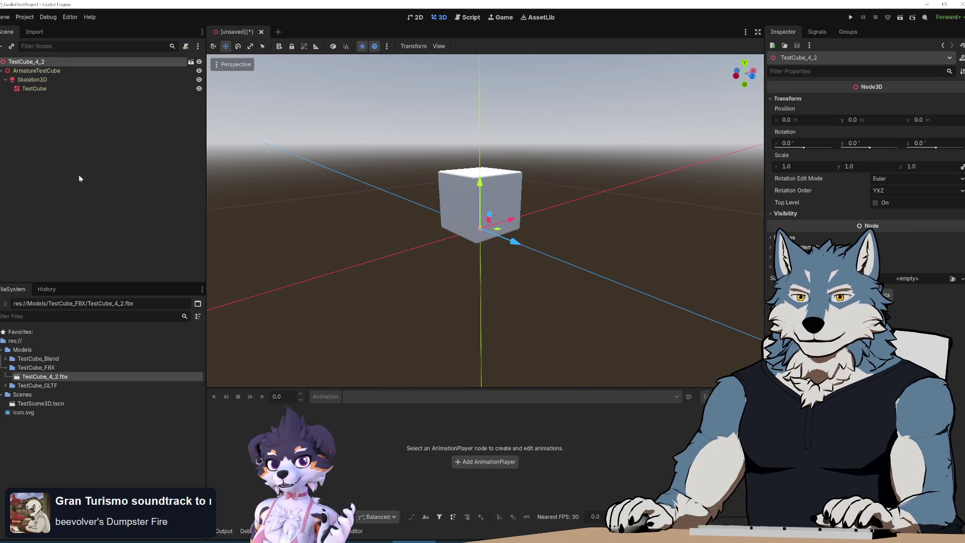
double_click(48, 380)
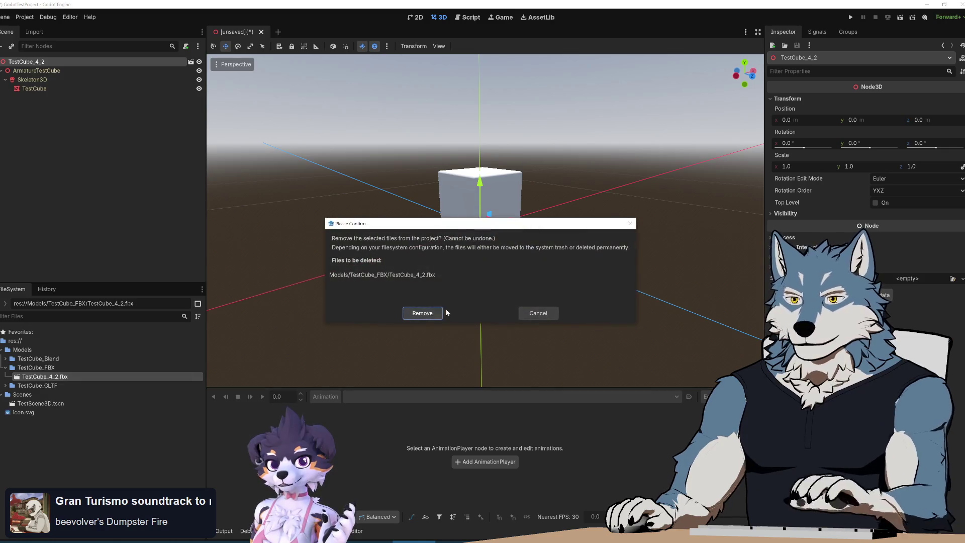
left_click(432, 310)
left_click(261, 31)
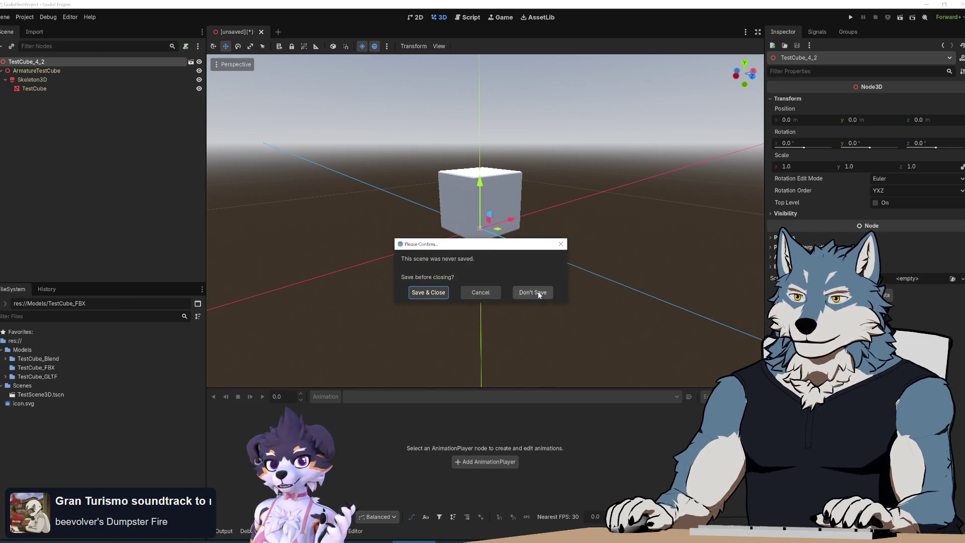
left_click(532, 292)
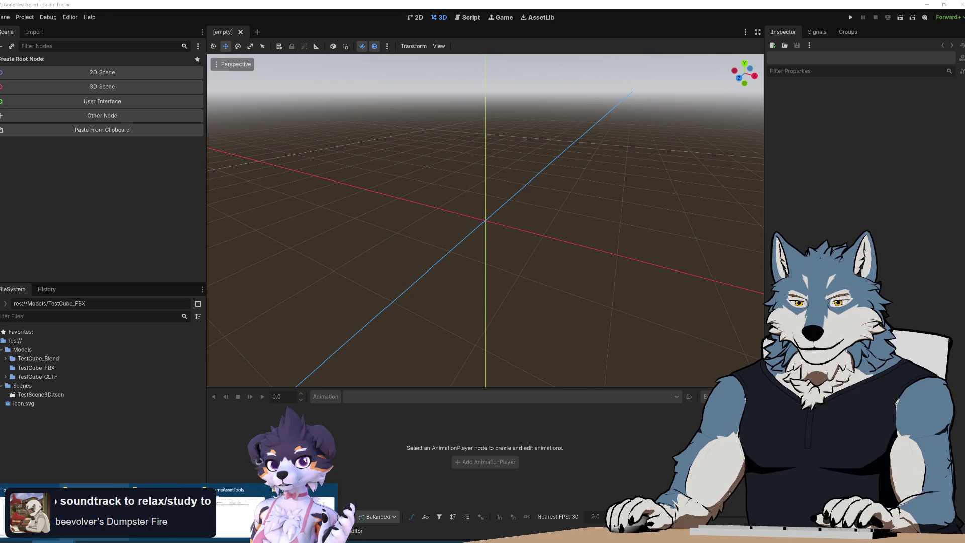
Import the fresh TestCube_4_2.fbx into TestCube_FBX and open a new inherited scene from it
key("alt+Tab")
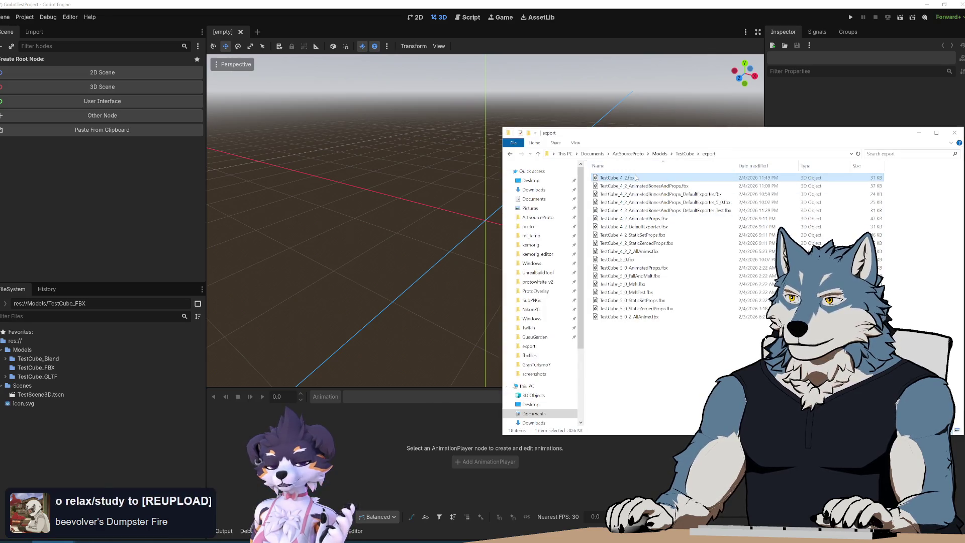
left_click_drag(50, 371, 48, 371)
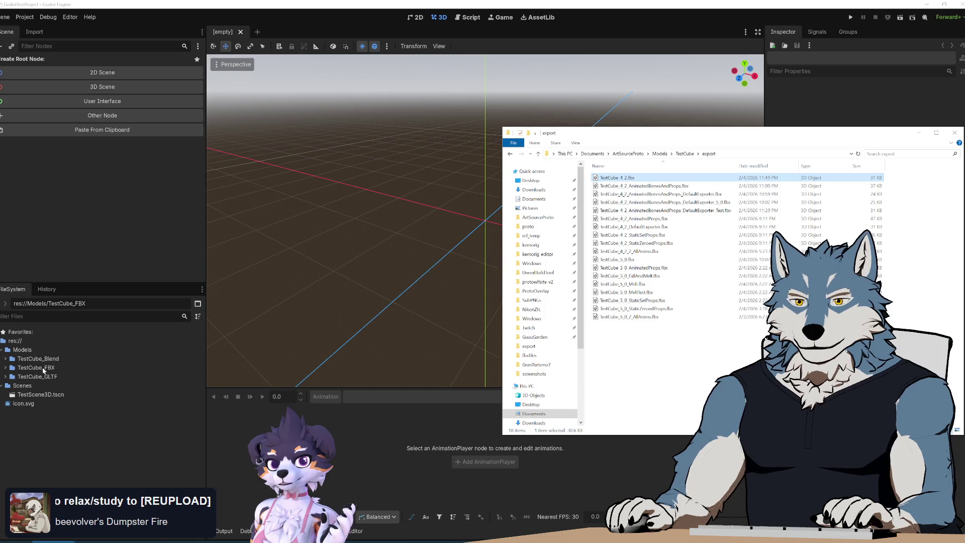
left_click(4, 368)
left_click(43, 377)
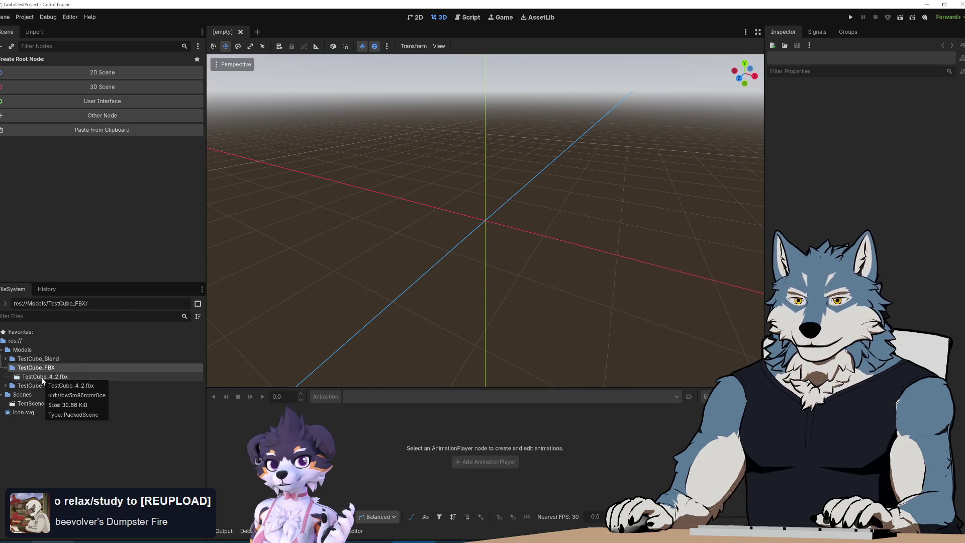
right_click(43, 376)
left_click(85, 364)
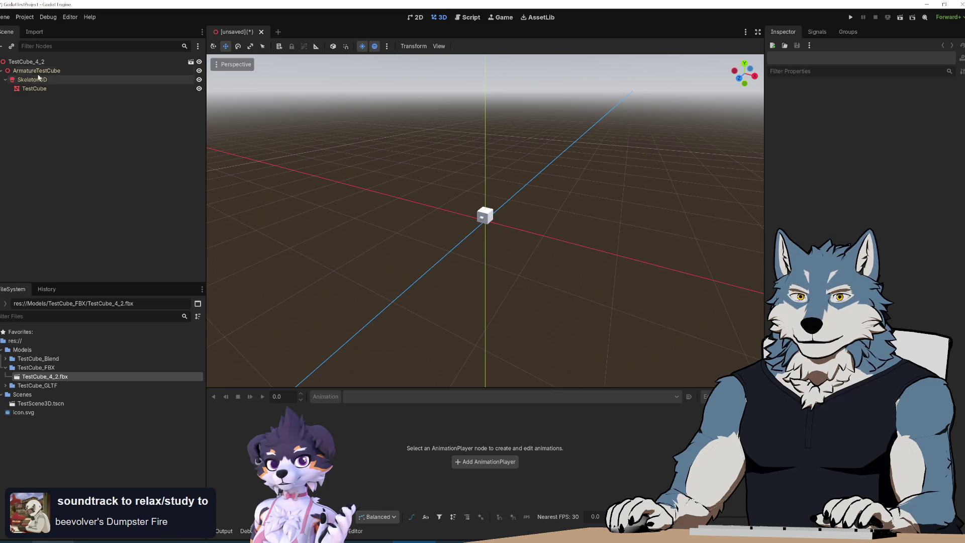
Fly and orbit the viewport camera around the small imported cube to inspect it
mouse_move(485, 221)
right_mouse_down()
mouse_move(443, 211)
mouse_move(432, 191)
mouse_move(430, 201)
mouse_move(529, 271)
right_mouse_up()
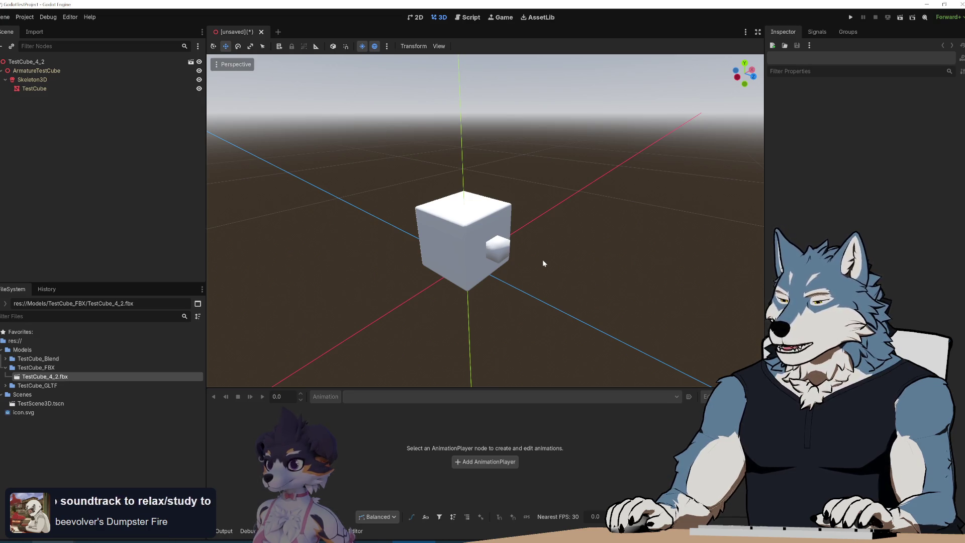
mouse_move(528, 248)
middle_mouse_down()
mouse_move(473, 236)
mouse_move(453, 246)
mouse_move(482, 251)
mouse_move(517, 221)
mouse_move(487, 236)
middle_mouse_up()
scroll(487, 237, "up", 2)
right_click_drag(488, 236, 483, 240)
key("w")
key("s")
key("w")
scroll(483, 240, "up", 4)
Return to proto_fbx_utils.py in Notepad++ and place the caret on blank line 753
right_click_drag(542, 244, 542, 244)
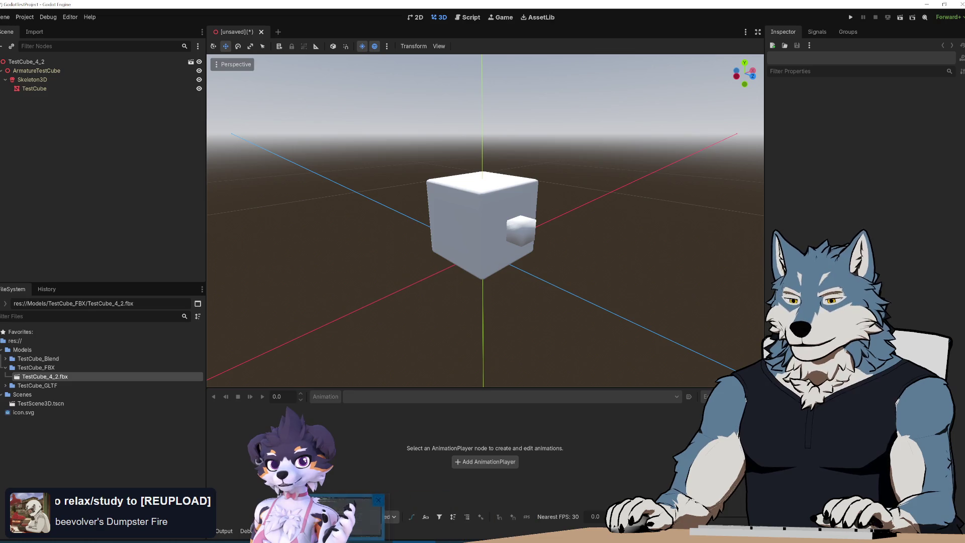
left_click(346, 515)
left_click(93, 290)
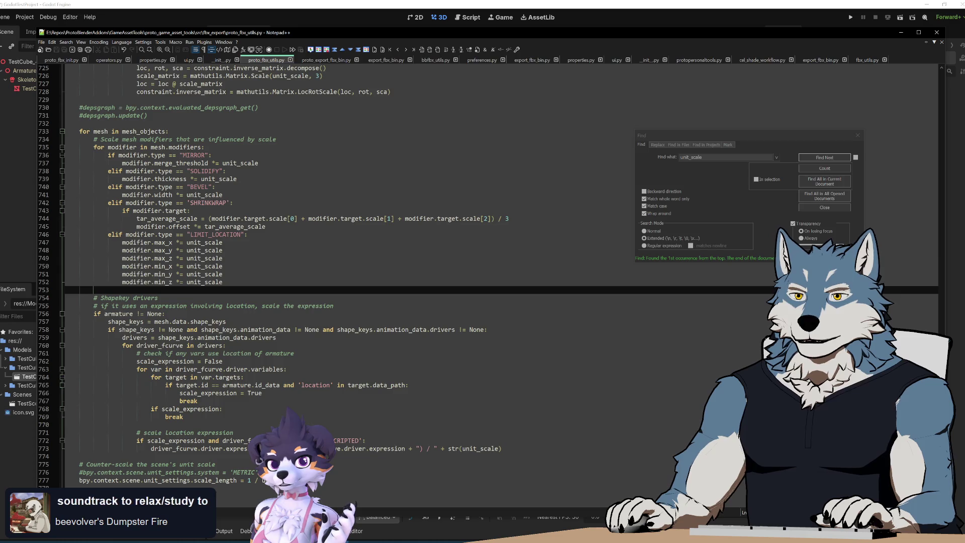
key("Down")
key("End")
key("shift+Up")
key("shift+Left")
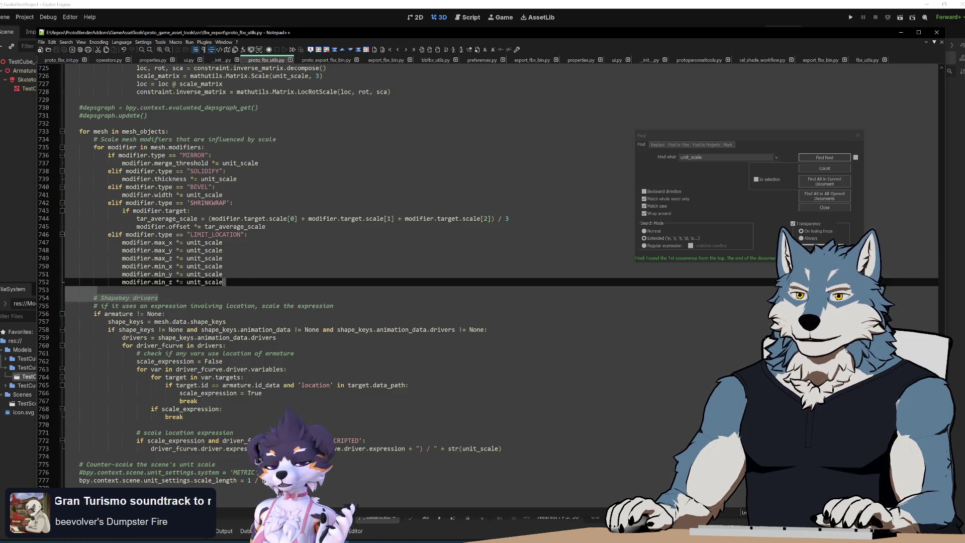
key("Right")
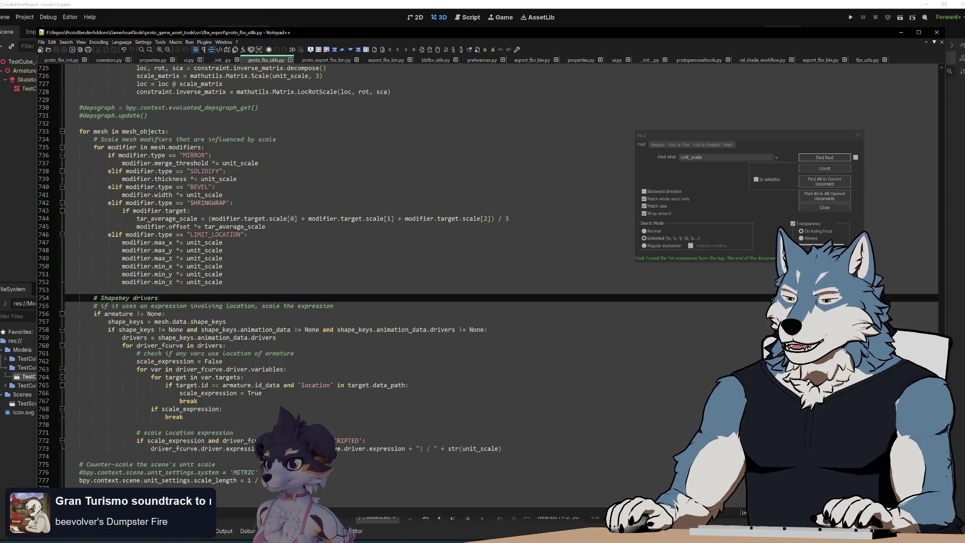
left_click_drag(513, 33, 514, 38)
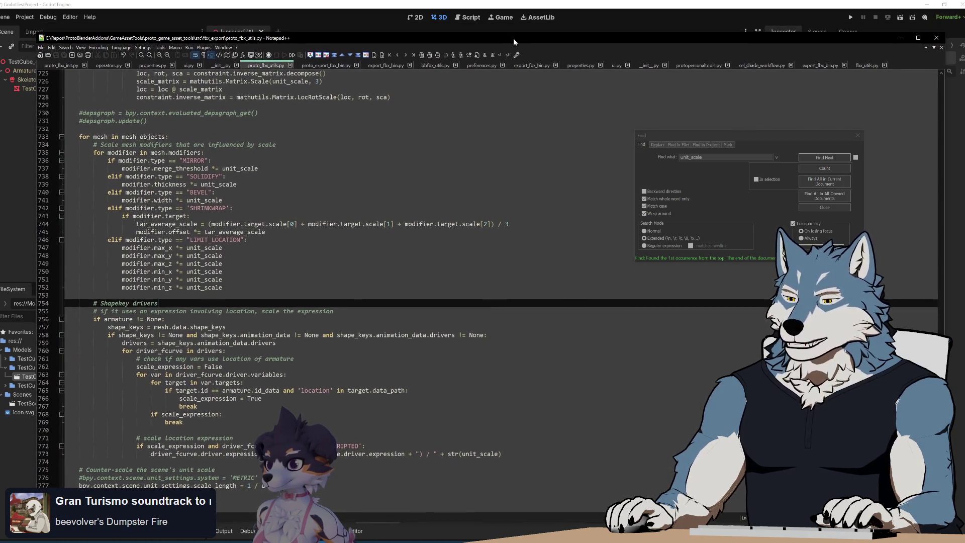
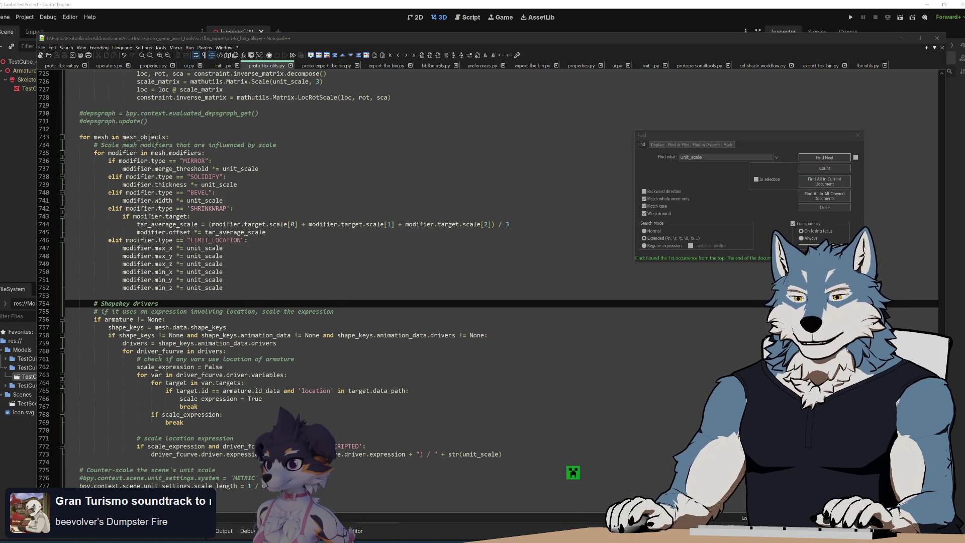
Leave the add-on code at line 762 and orbit Godot's view of the imported TestCube_4_2 cube
left_click(93, 295)
left_click(295, 359)
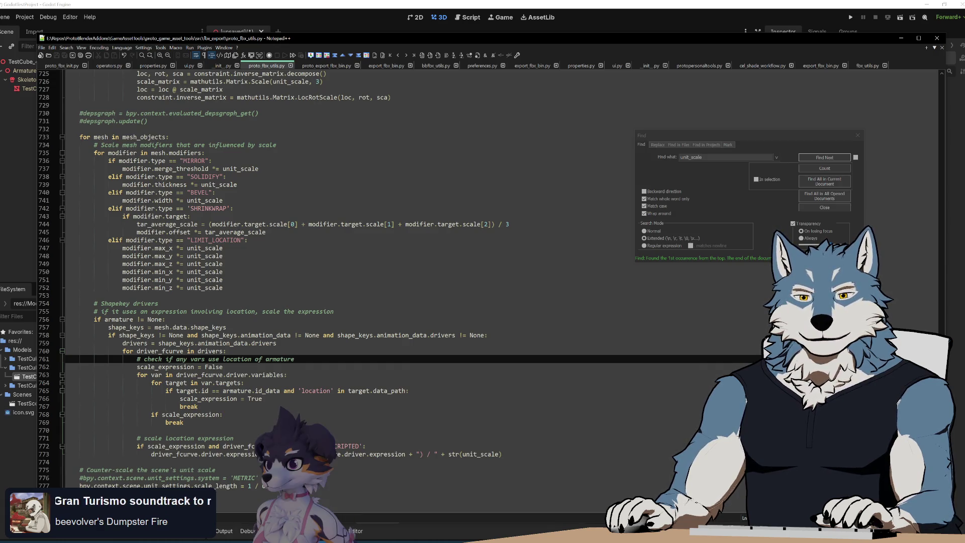
scroll(332, 291, "up", 4)
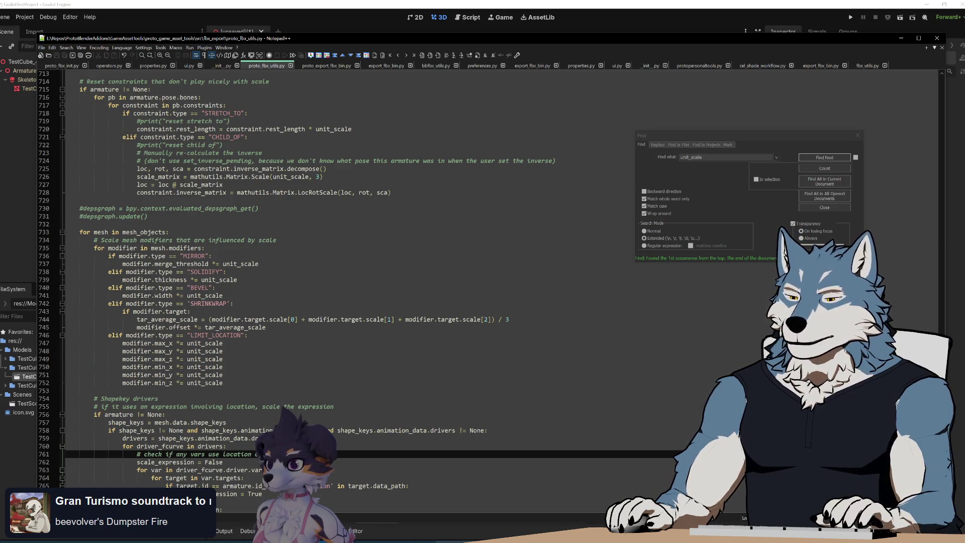
key("alt+Tab")
mouse_move(515, 260)
middle_mouse_down()
mouse_move(508, 257)
mouse_move(516, 256)
middle_mouse_up()
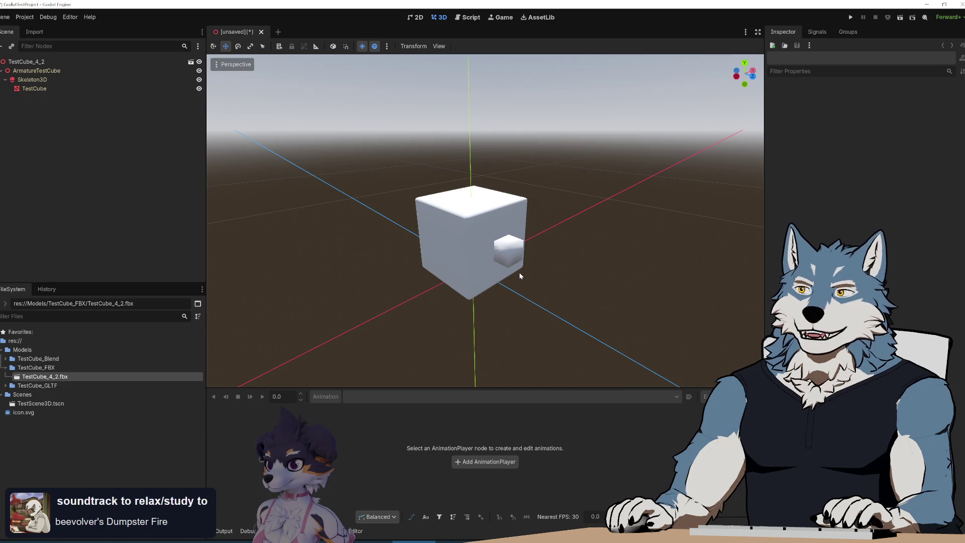
Orbit the imported cube from above and other sides, recentre with F, then return to the code
middle_click_drag(523, 266, 522, 259)
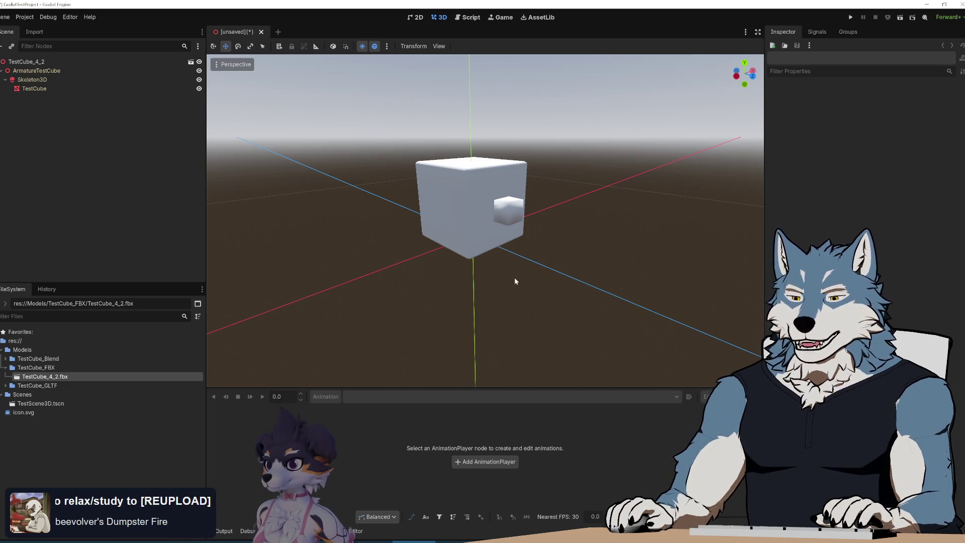
middle_click_drag(514, 253, 514, 252)
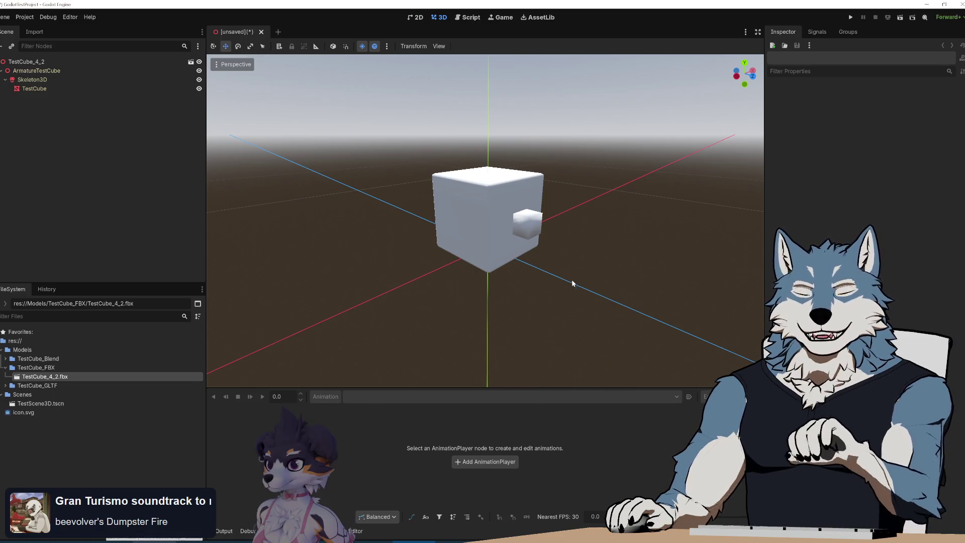
middle_click_drag(556, 295, 544, 288)
key("f")
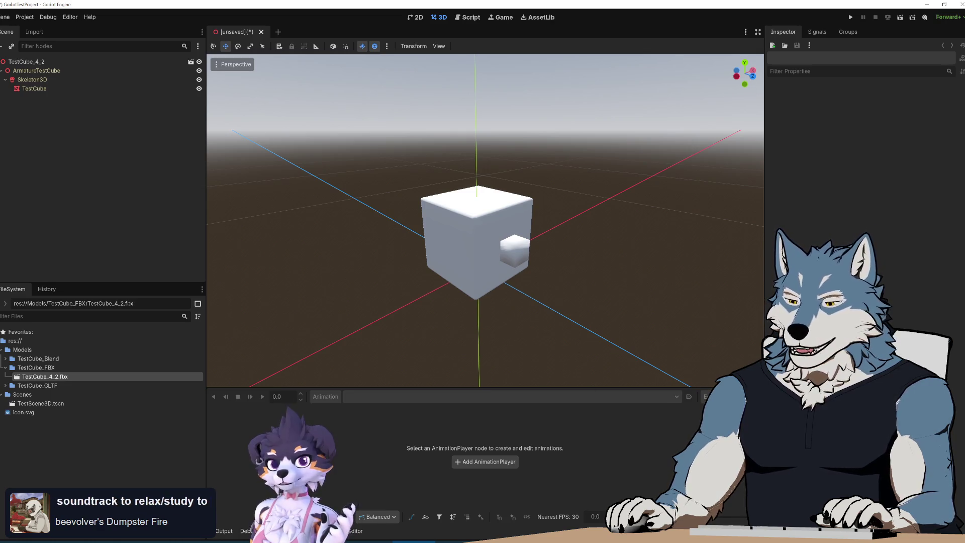
key("alt+Tab")
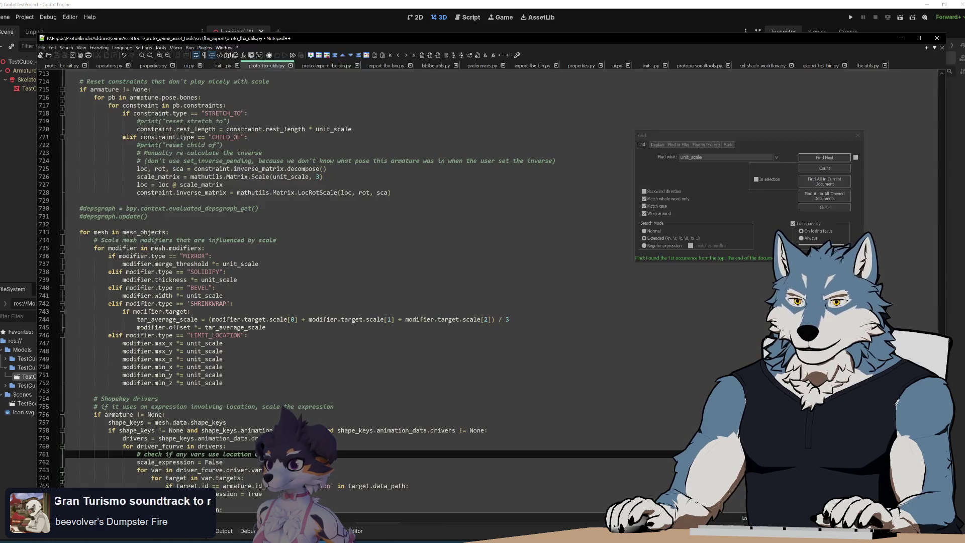
Scroll through proto_fbx_utils.py's unit_scale code, then switch to the mini moke search results
scroll(352, 282, "up", 7)
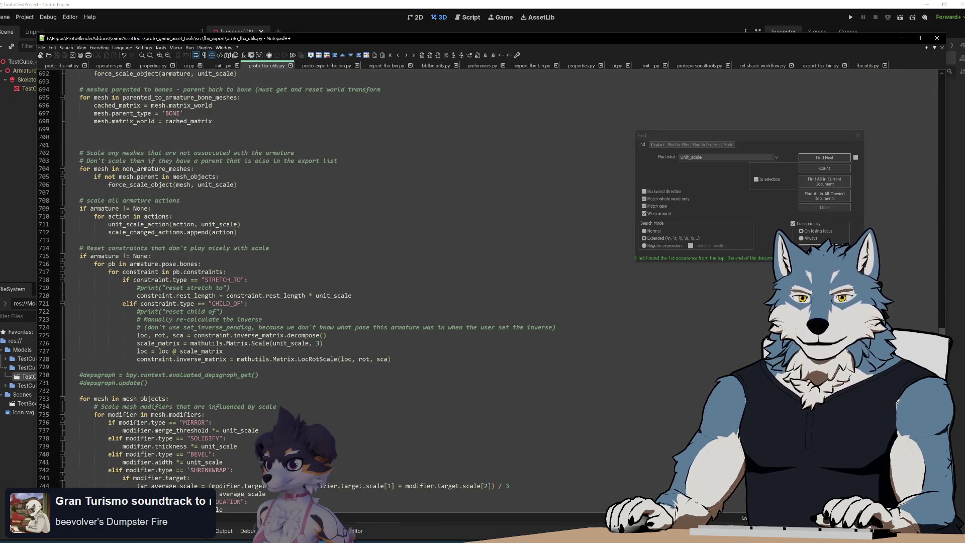
scroll(615, 459, "down", 7)
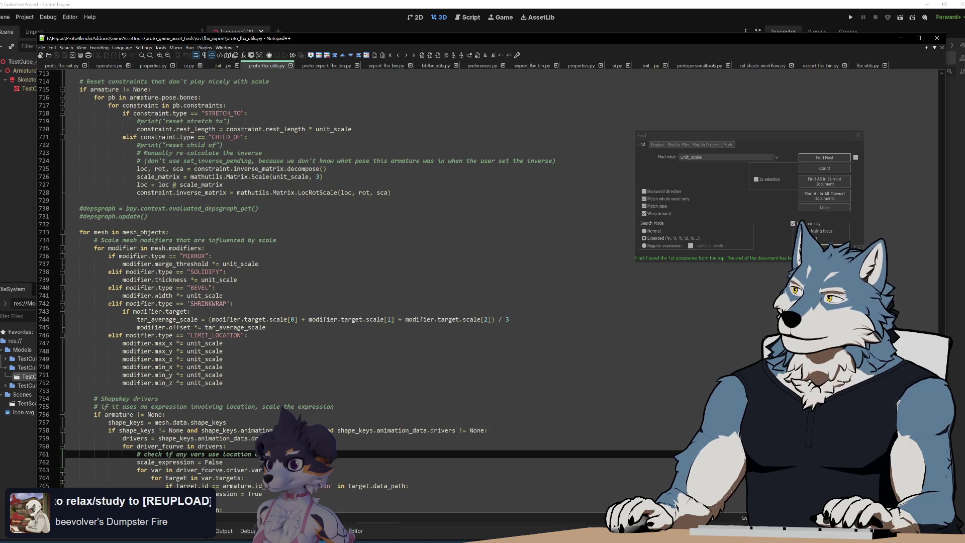
left_click(956, 74)
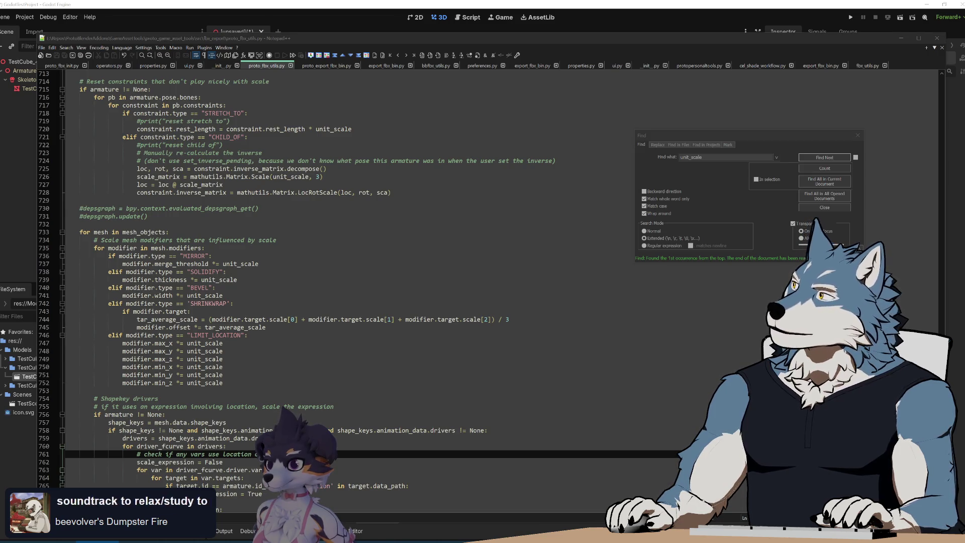
key("alt+Tab")
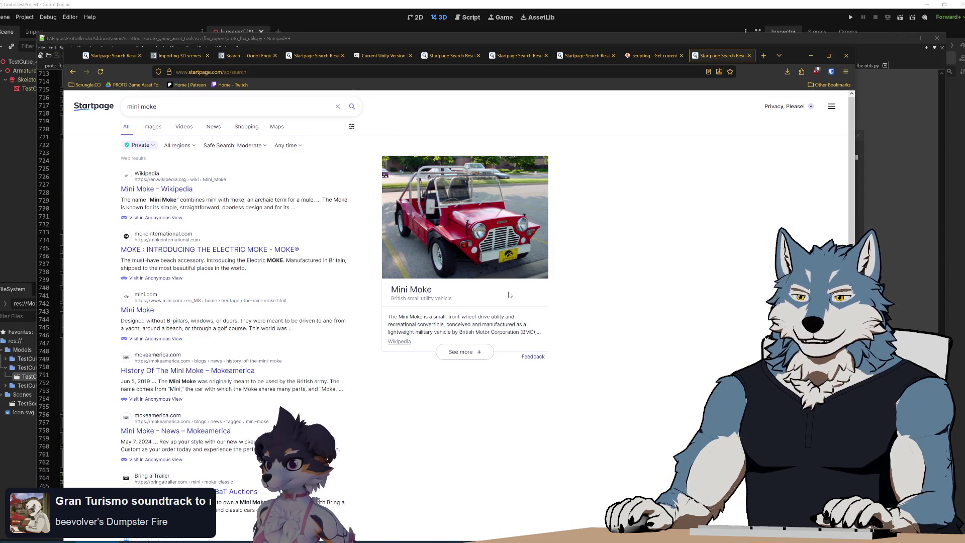
Open the Mini Moke Wikipedia article in a new tab and view its enlarged photo
middle_click(182, 190)
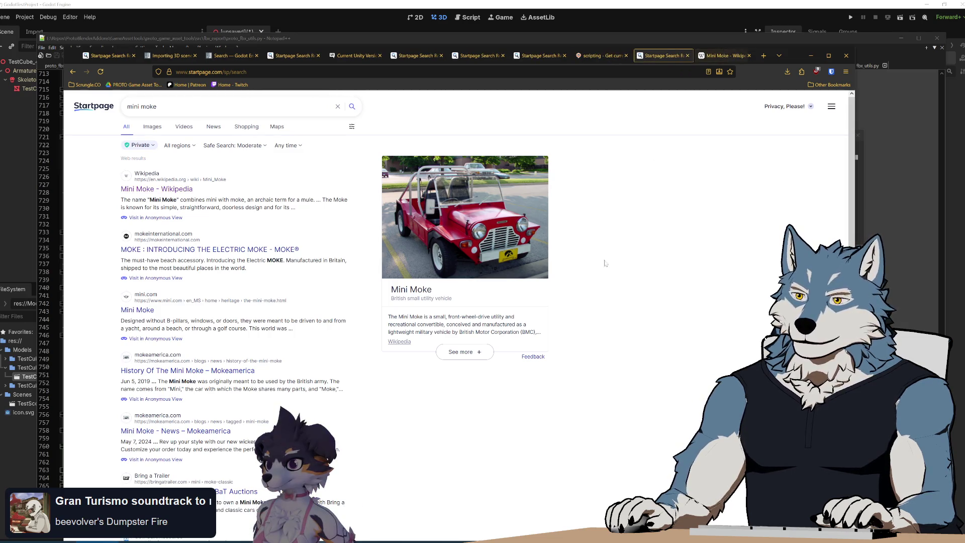
left_click(724, 55)
left_click(575, 297)
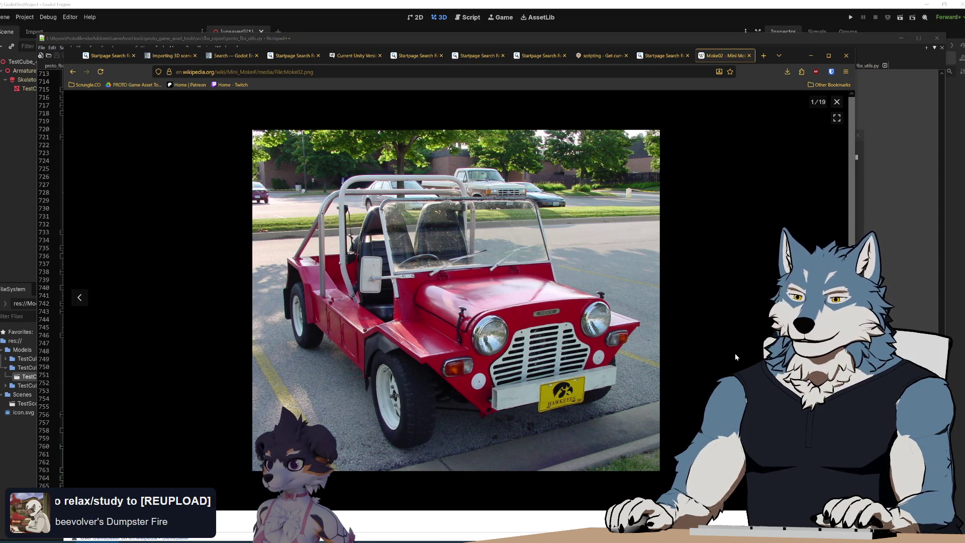
left_click(837, 102)
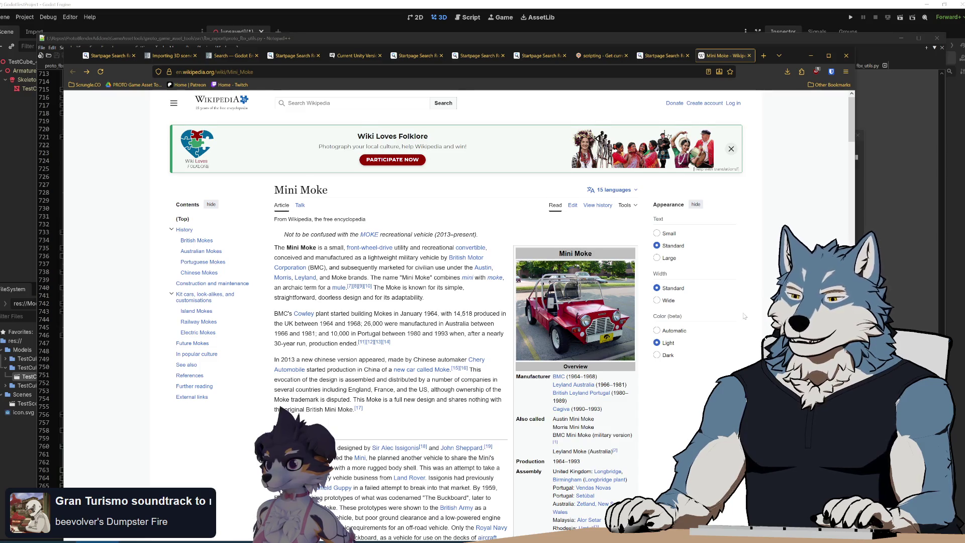
Scroll the article, then shift and minimize Firefox to reveal the code
scroll(744, 316, "down", 2)
scroll(743, 317, "up", 3)
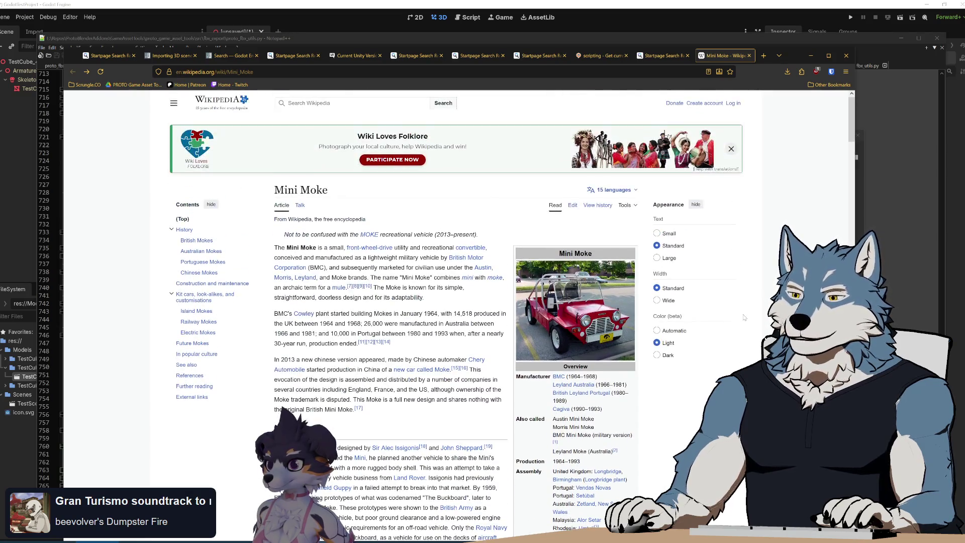
left_click_drag(796, 55, 890, 57)
left_click(907, 54)
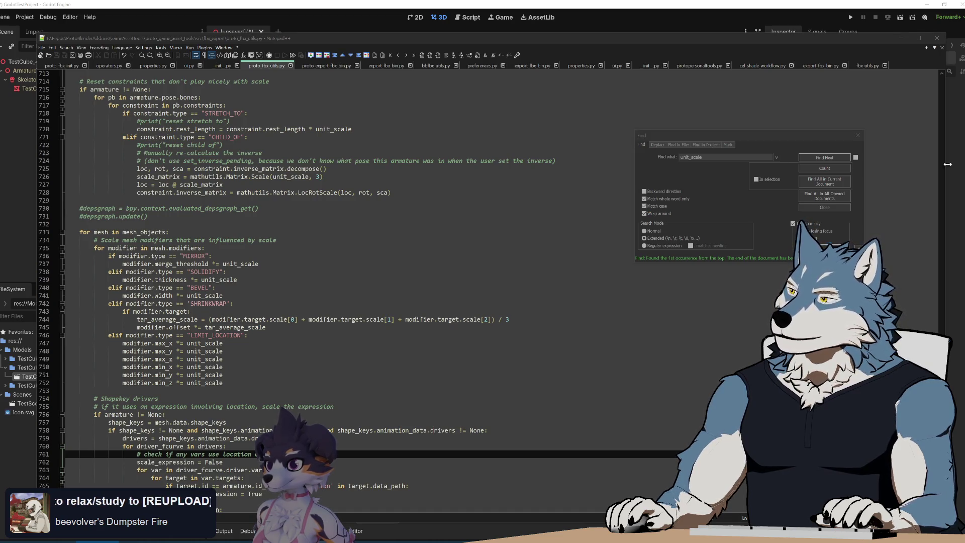
Select the modifier scaling lines 740–752, then compare proto_export_fbx_bin.py with proto_fbx_utils.py
left_click_drag(267, 386, 267, 288)
left_click(268, 374)
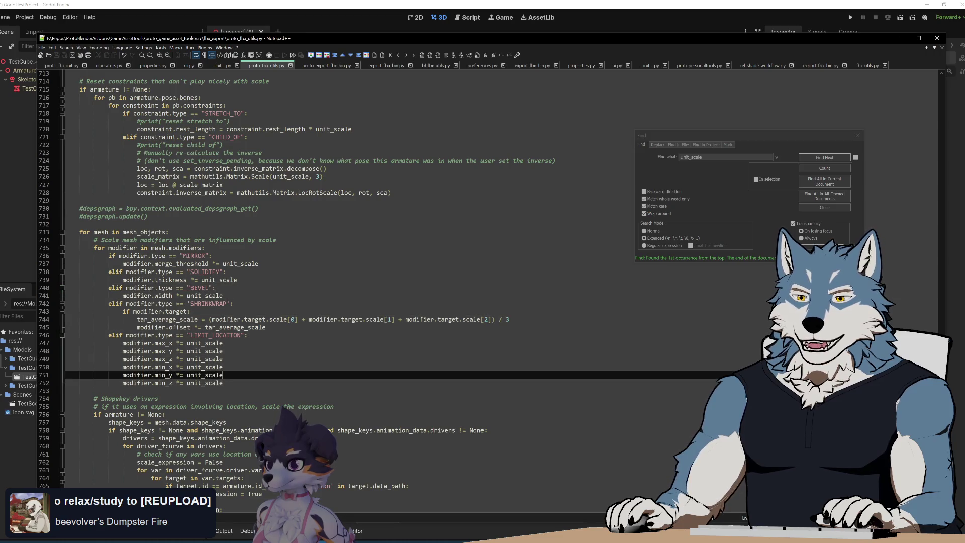
scroll(268, 374, "up", 20)
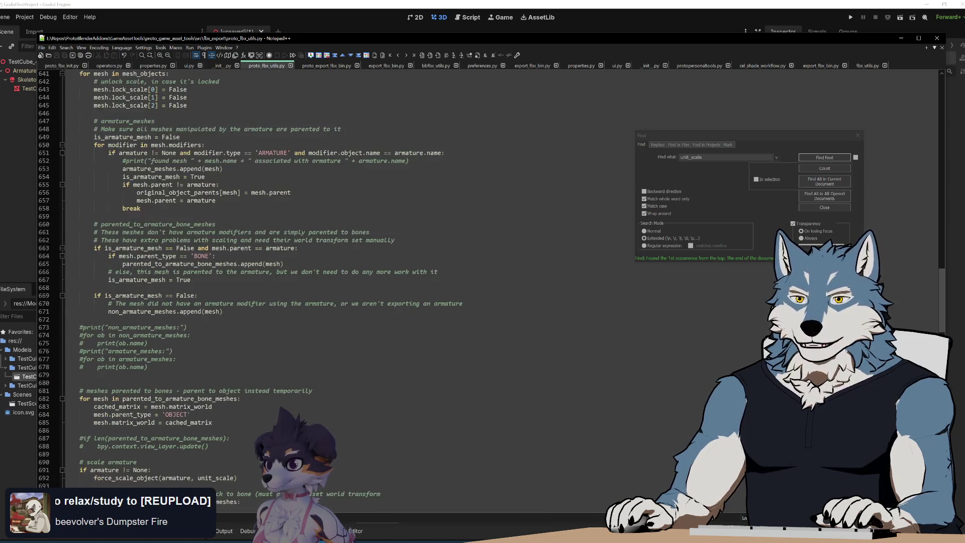
left_click(330, 66)
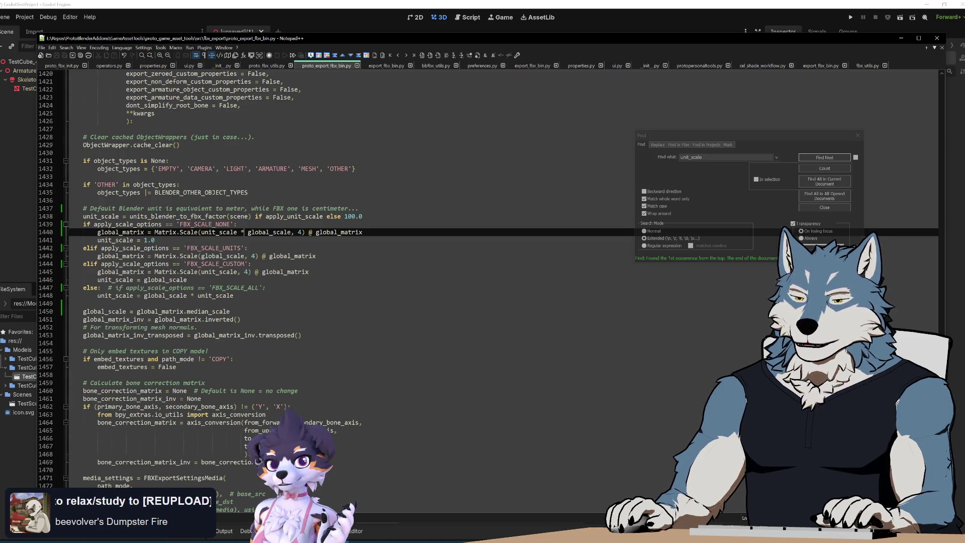
left_click(268, 66)
key("ctrl+Tab")
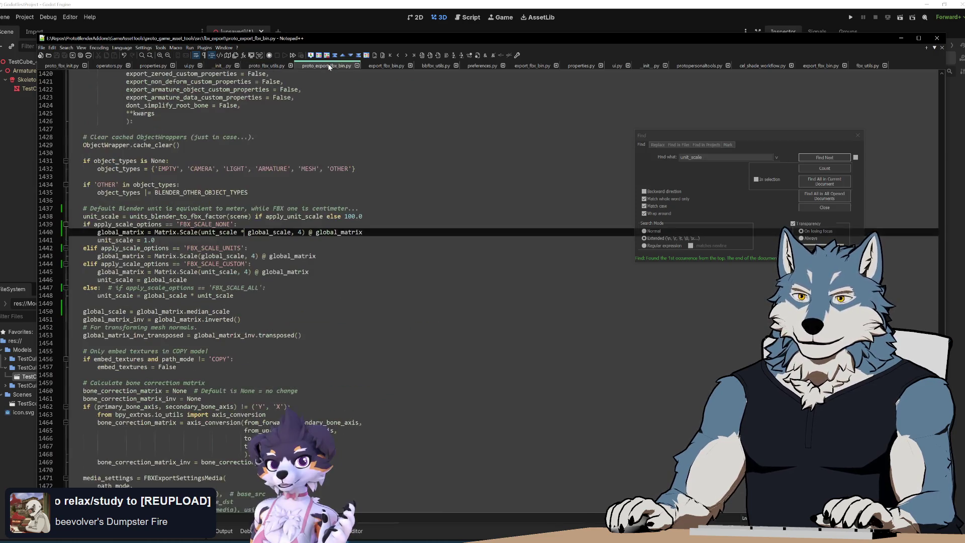
left_click(268, 66)
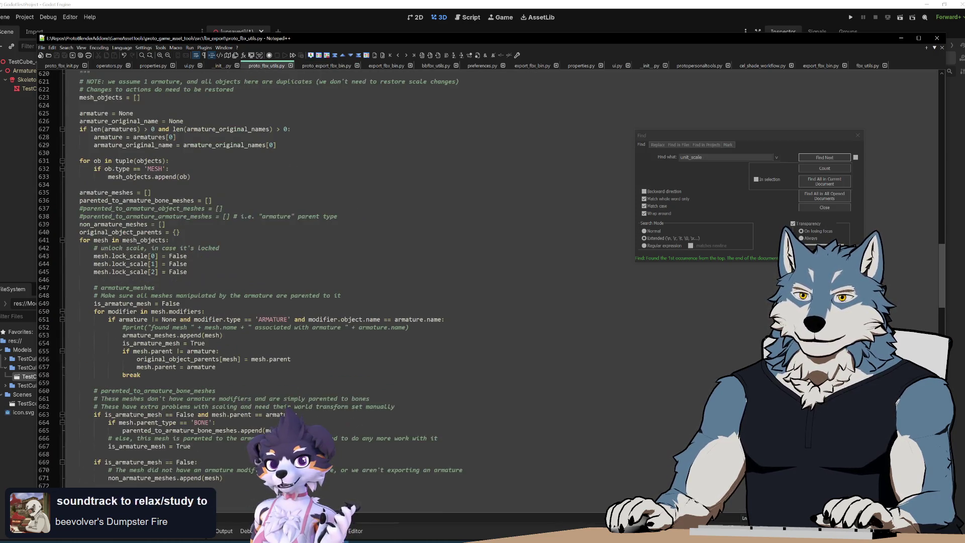
Fold proto_fbx_utils.py to its function definitions with Alt+0, caret on line 781
key("alt+0")
left_click(62, 312)
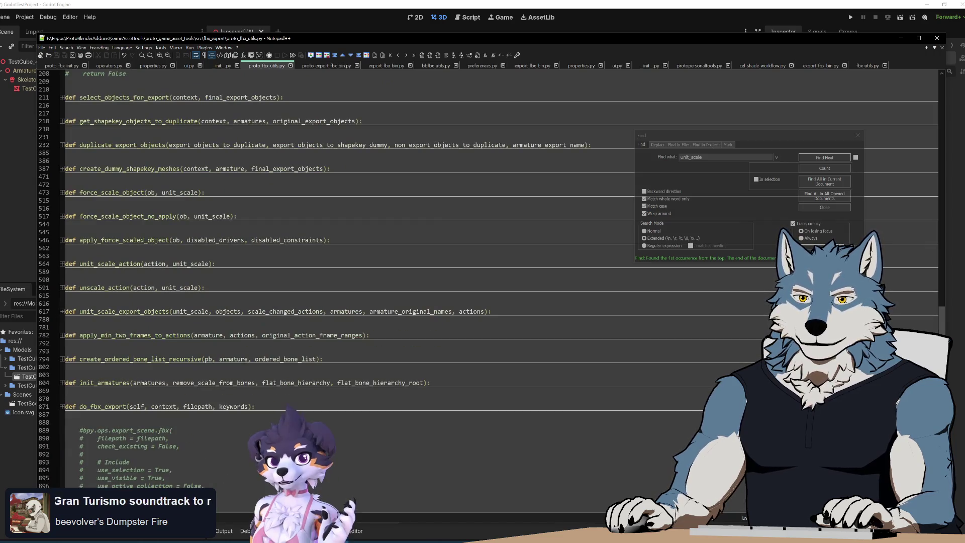
left_click(66, 328)
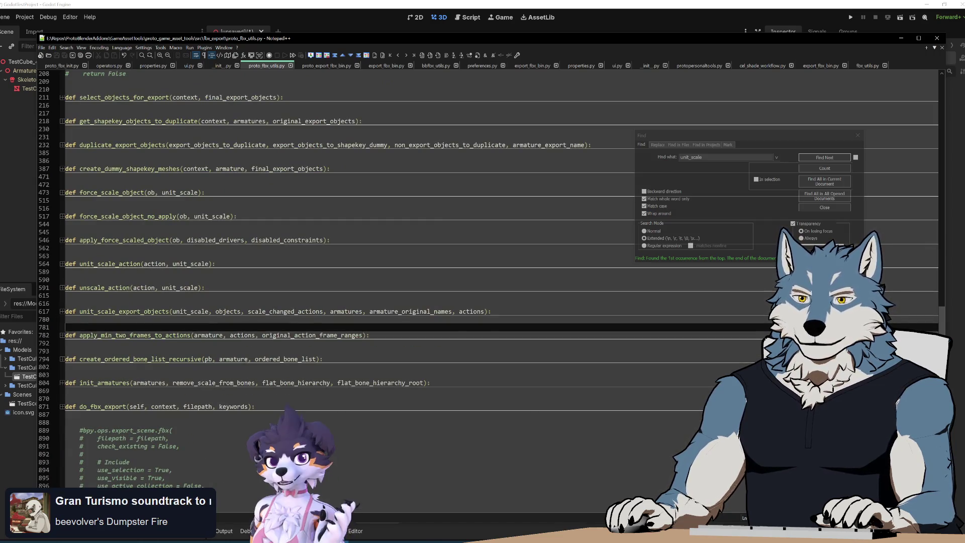
Insert a blank line after unit_scale_export_objects and type 'def counterrotate_export_object'
key("Return")
key("Return")
key("Up")
type("def ")
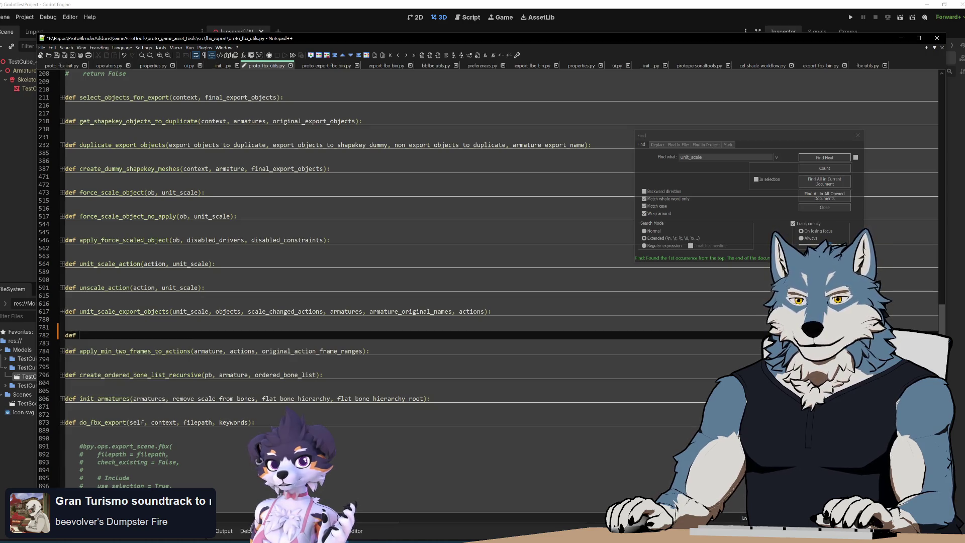
type("counter")
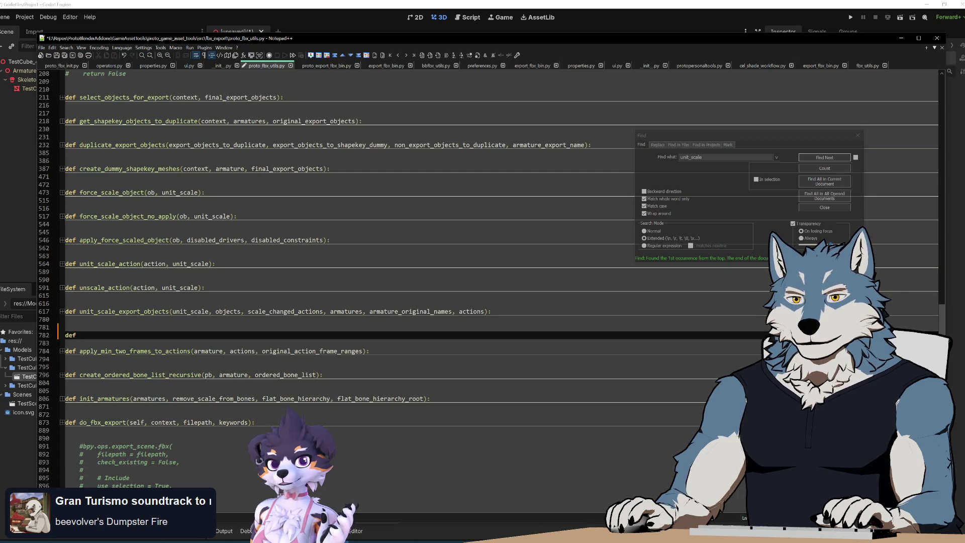
type("rotate")
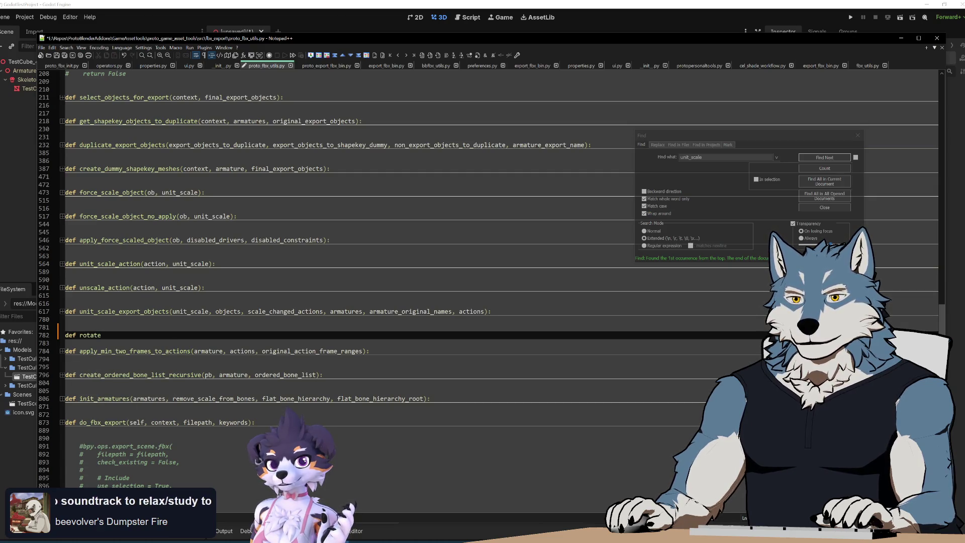
type("_export_objects(")
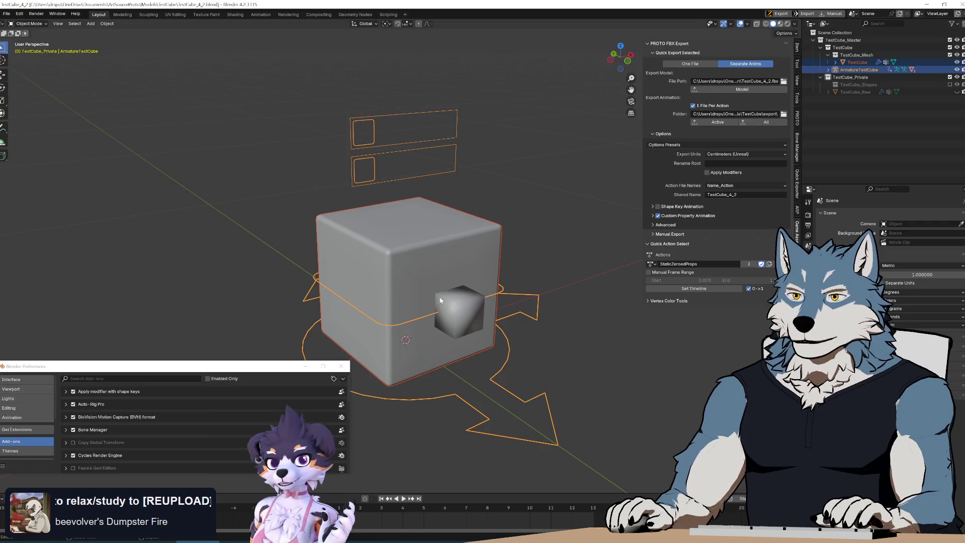
Assign the AnimatedBonesAndProps action to the test cube, play its squash animation, then stop
scroll(445, 297, "down", 5)
scroll(444, 297, "up", 3)
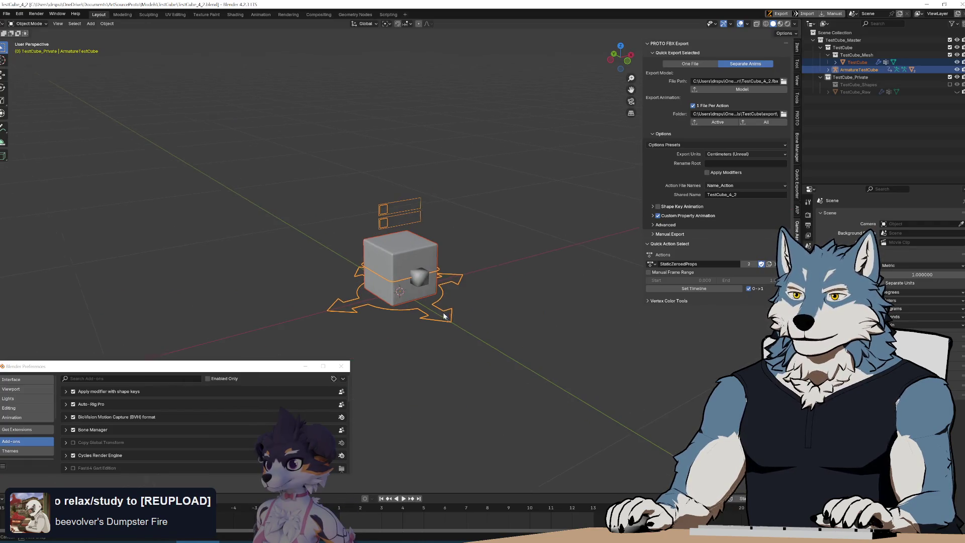
scroll(442, 294, "down", 3)
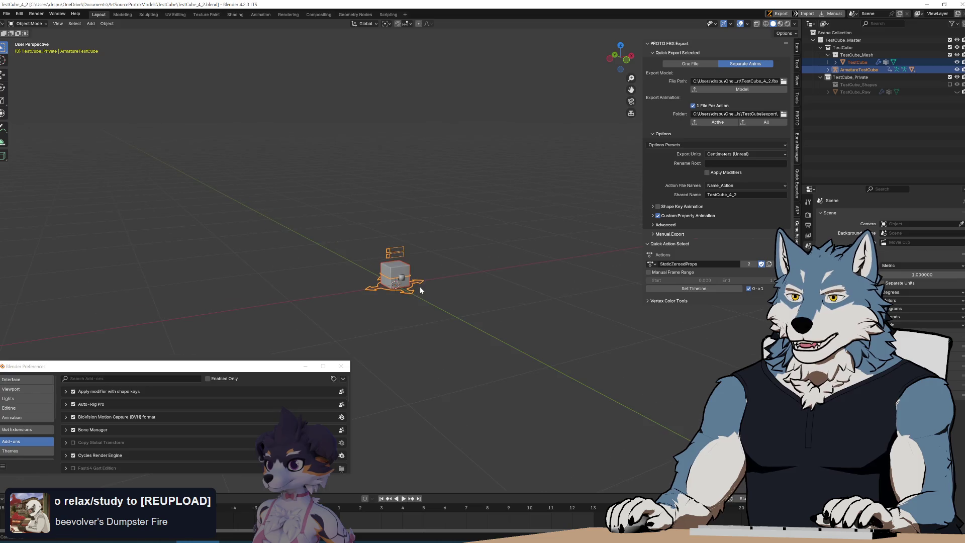
scroll(420, 288, "up", 2)
scroll(427, 301, "up", 4)
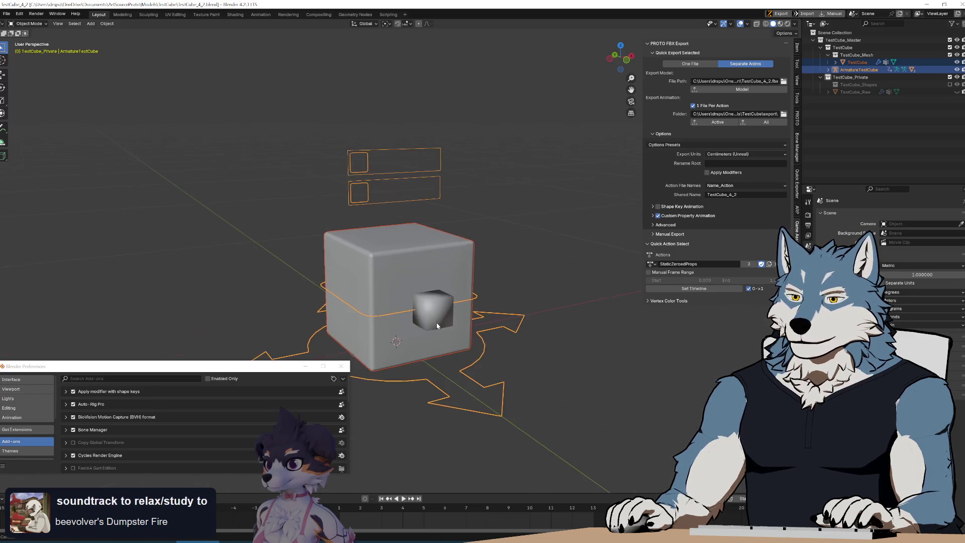
key("space")
left_click(652, 264)
left_click(684, 274)
key("space")
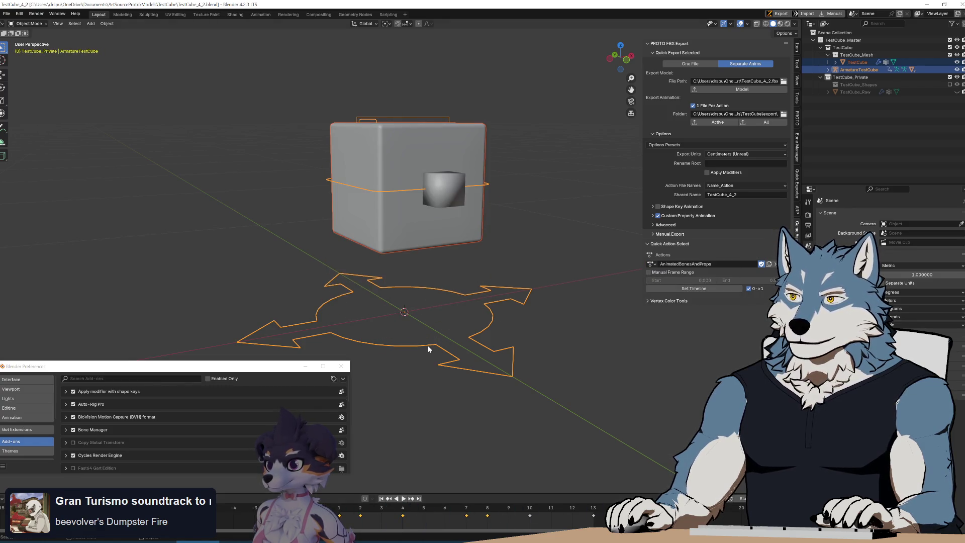
scroll(714, 151, "up", 4, "ctrl")
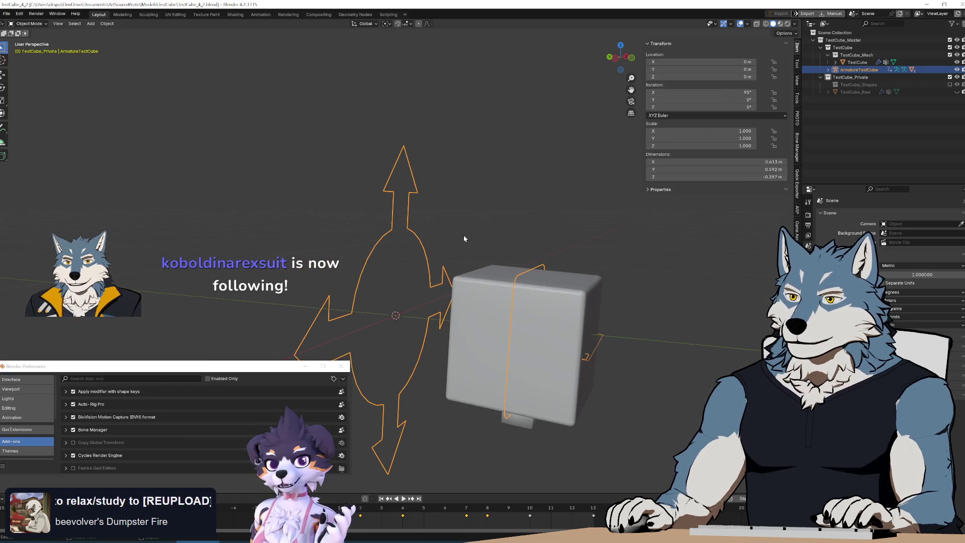
key("Escape")
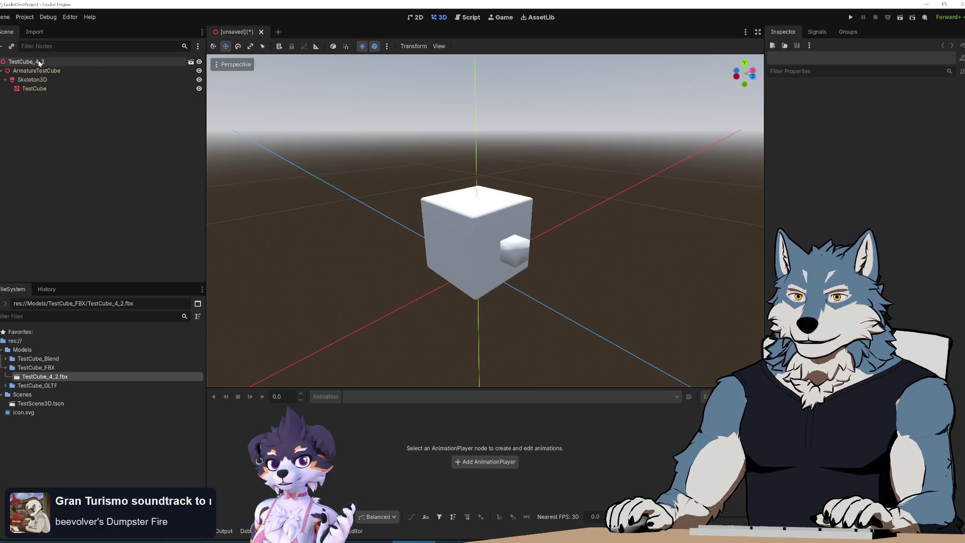
Set the imported ArmatureTestCube's Rotation X to 0 in its Transform section
left_click(43, 61)
left_click(47, 71)
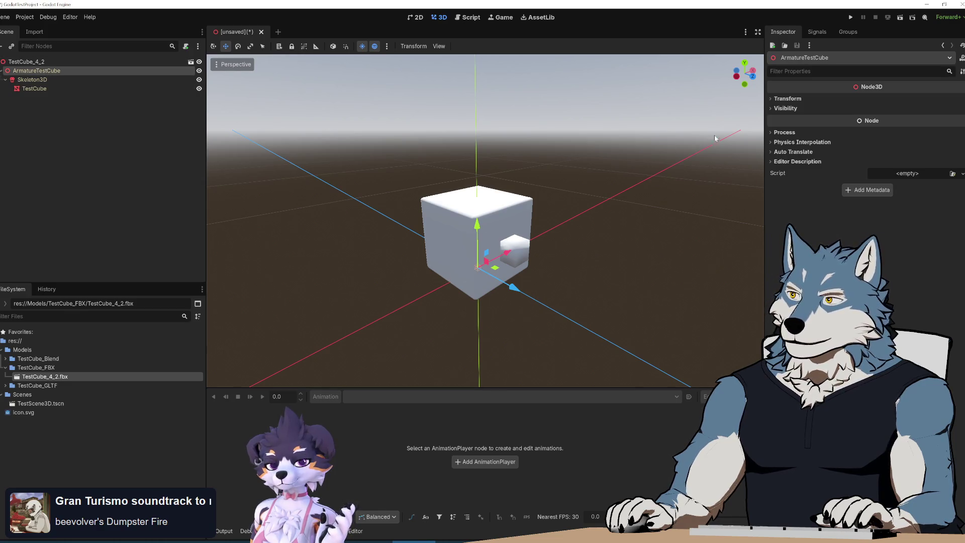
left_click(773, 98)
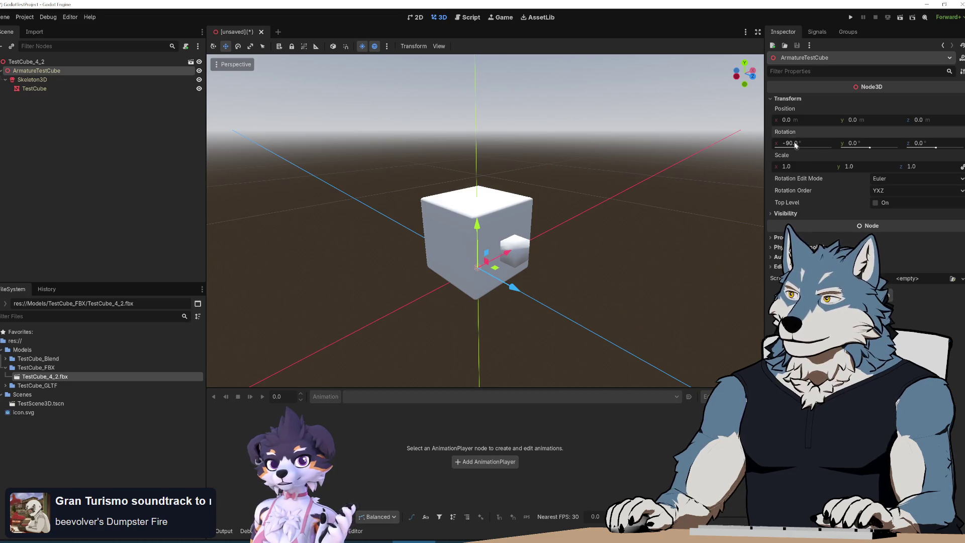
type("0")
key("Return")
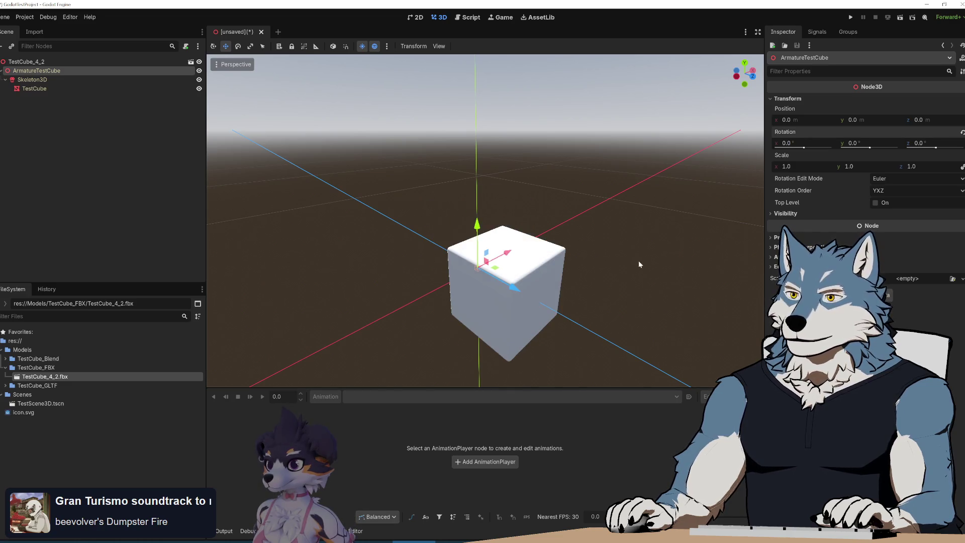
Orbit to view the cube from below, then return to Blender's side view
middle_click_drag(569, 306, 578, 304, "shift")
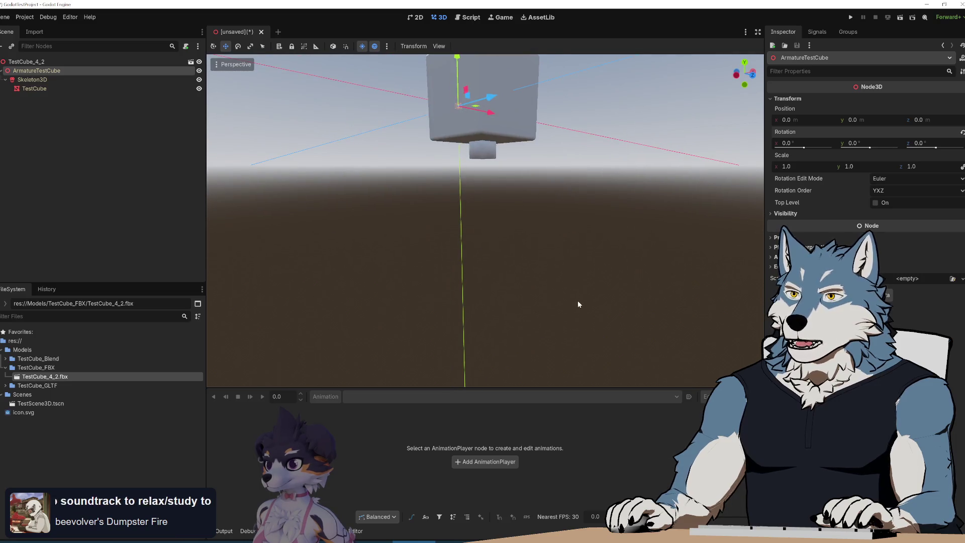
mouse_move(570, 240)
middle_mouse_down("shift")
mouse_move(568, 269)
mouse_move(580, 201)
mouse_move(523, 222)
middle_mouse_up("shift")
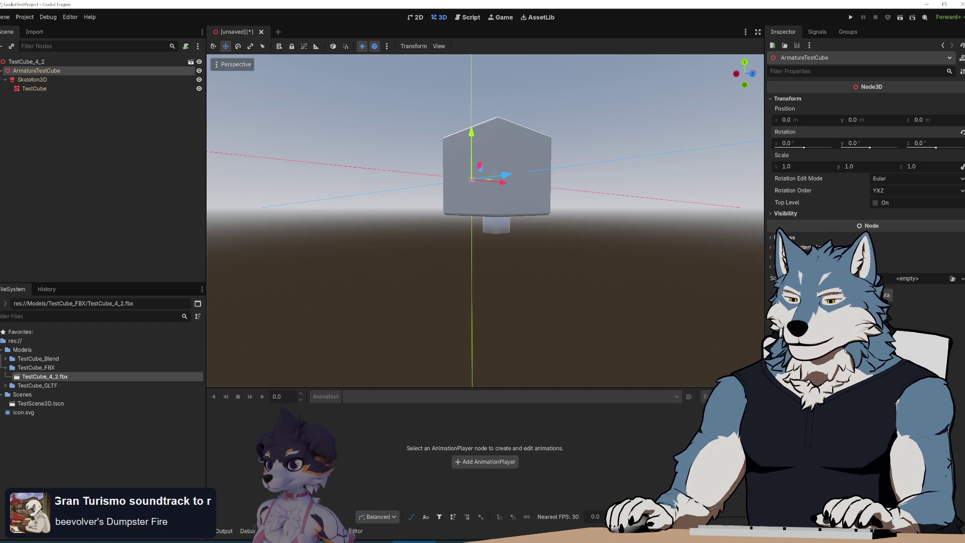
key("alt+Tab")
mouse_move(487, 257)
middle_mouse_down()
mouse_move(517, 251)
mouse_move(517, 266)
middle_mouse_up()
Rotate the armature -90° around the X axis
key("r")
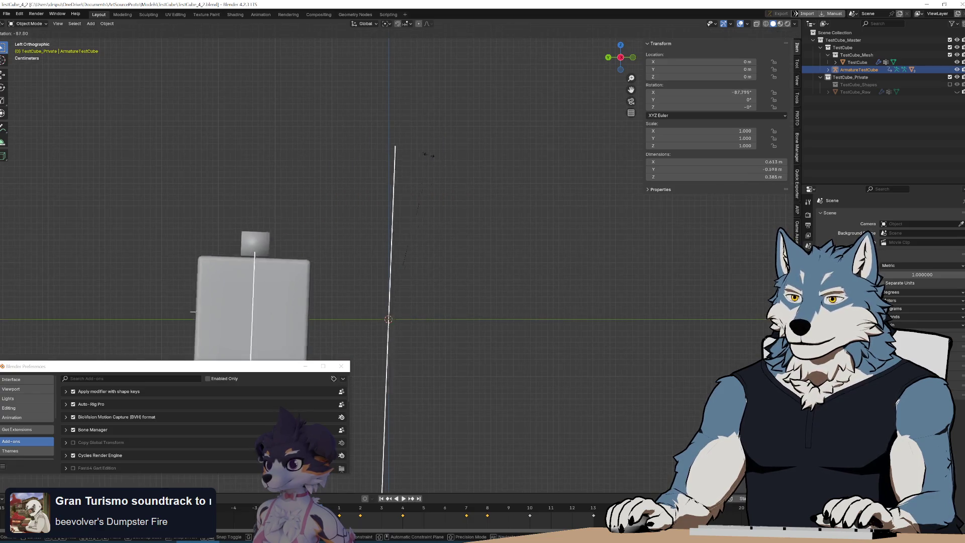
left_click(556, 241)
middle_click_drag(556, 241, 724, 110)
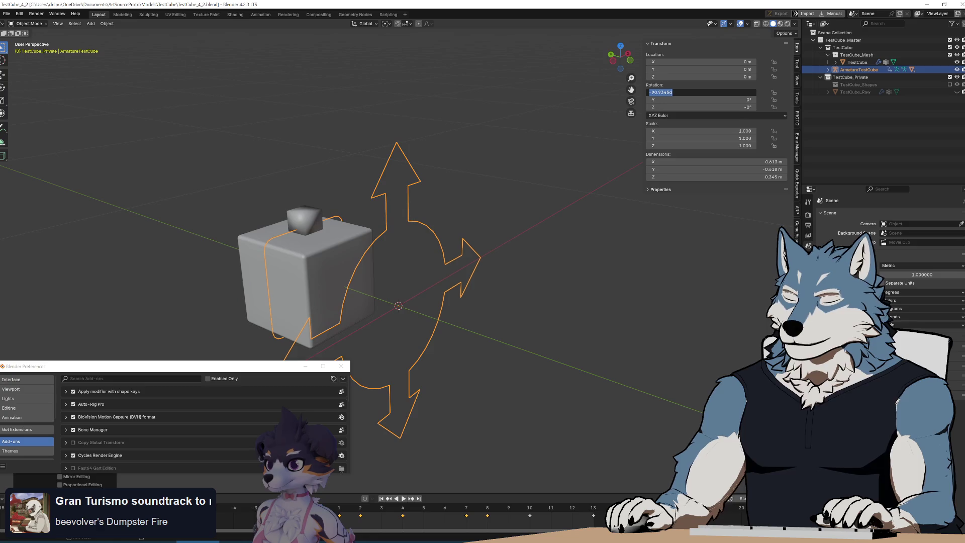
key("Return")
mouse_move(503, 216)
middle_mouse_down()
mouse_move(483, 278)
mouse_move(545, 248)
middle_mouse_up()
middle_click_drag(568, 232, 531, 255)
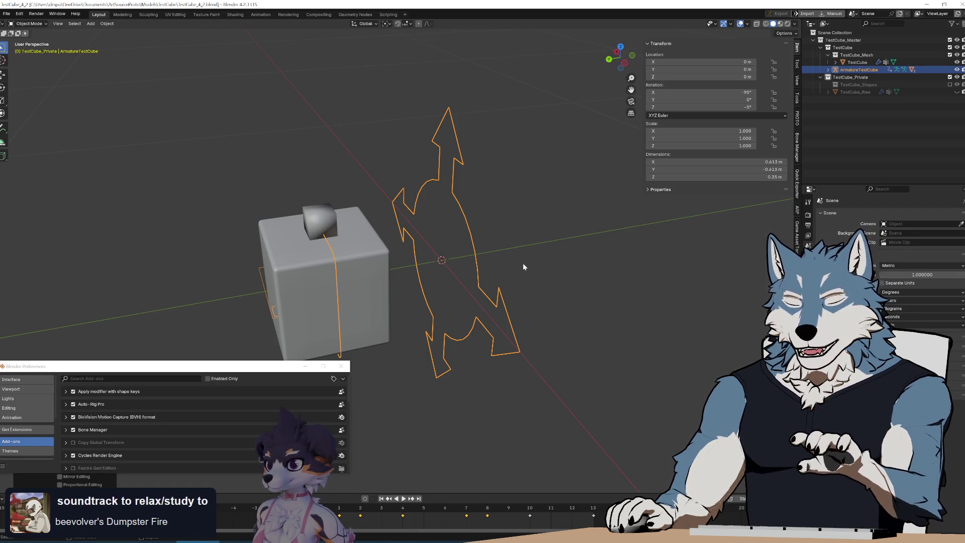
Apply the armature's rotation with Ctrl+A and play the animation to check it
key("ctrl+a")
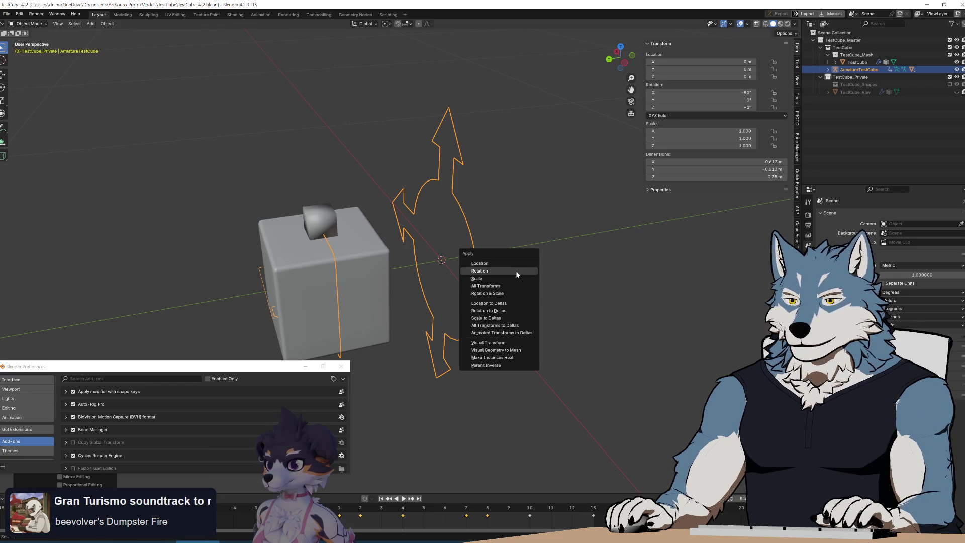
left_click(516, 272)
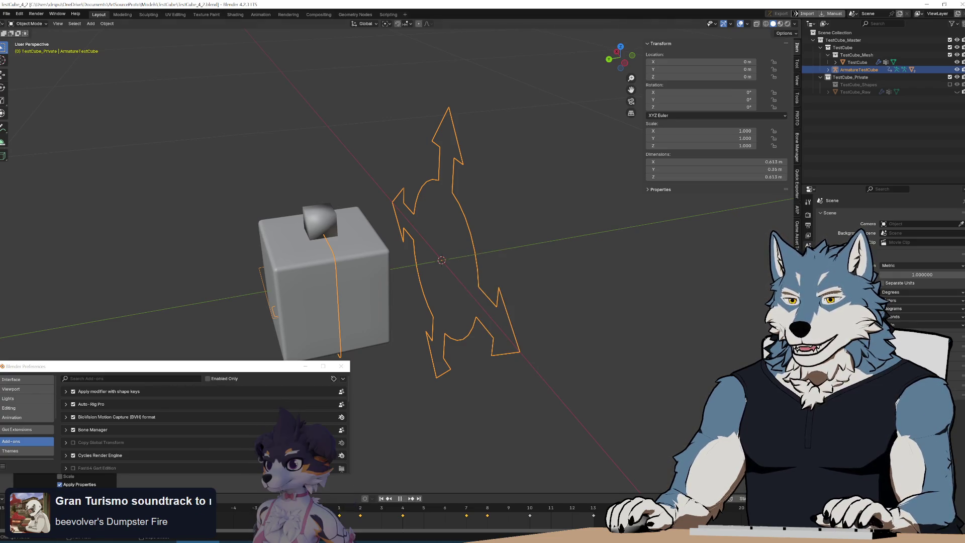
key("space")
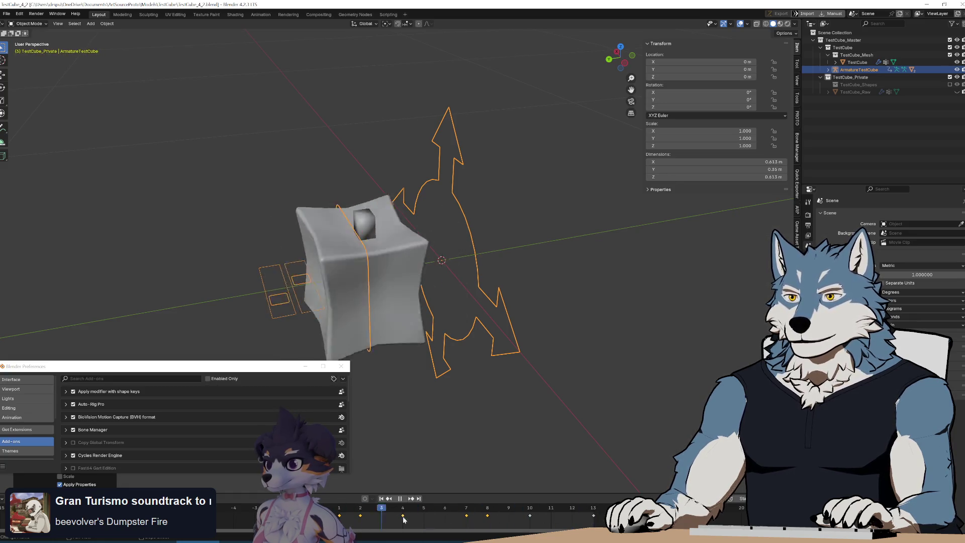
key("space")
mouse_move(456, 307)
middle_mouse_down()
mouse_move(593, 295)
mouse_move(431, 304)
mouse_move(409, 277)
mouse_move(464, 263)
middle_mouse_up()
Raise the armature 0.6 m along Z, then reset its location to the origin with Alt+G
key("ctrl+KP_1")
key("g")
key("z")
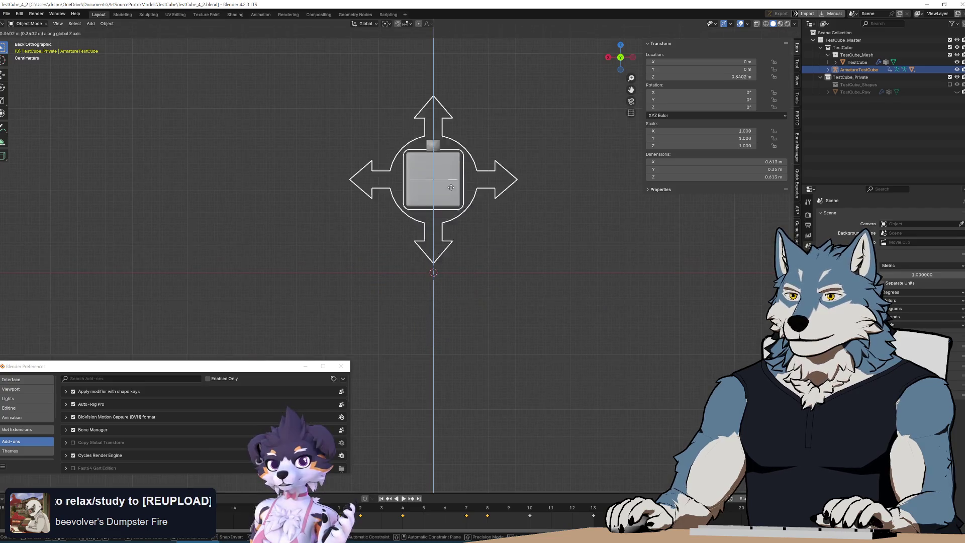
left_click(454, 122)
mouse_move(381, 180)
middle_mouse_down()
mouse_move(433, 195)
mouse_move(442, 217)
middle_mouse_up()
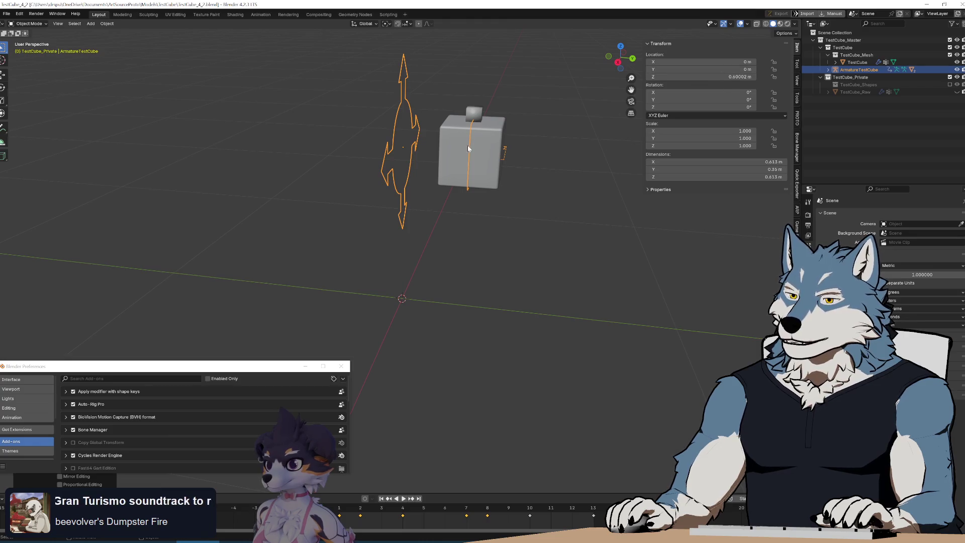
key("alt+g")
mouse_move(427, 303)
middle_mouse_down()
mouse_move(405, 310)
mouse_move(419, 299)
middle_mouse_up()
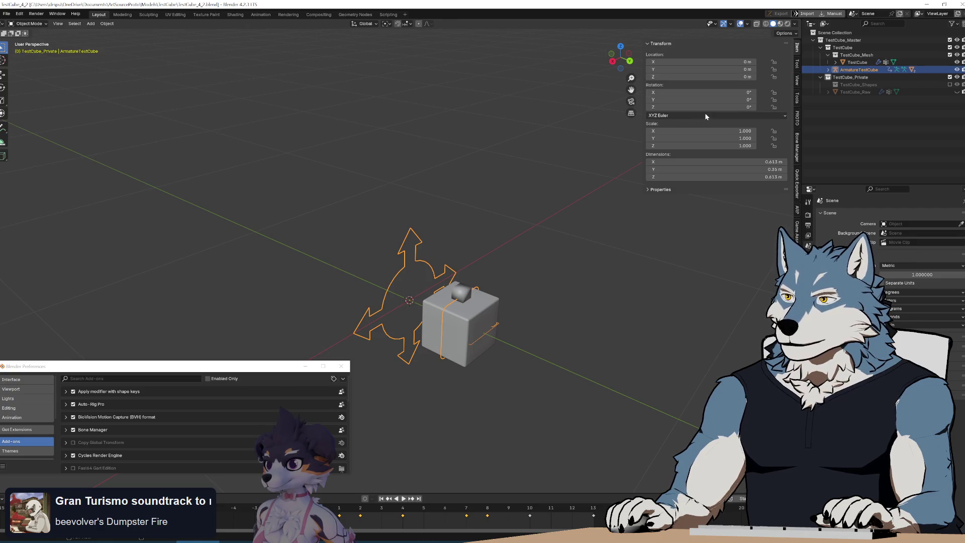
Inspect the armature's custom and object properties while stepping through animation frames
left_click(666, 191)
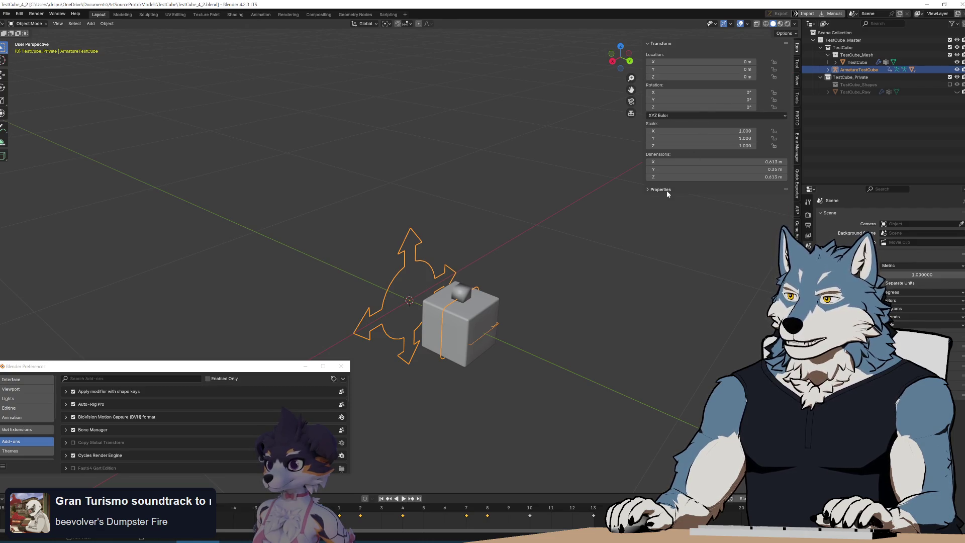
left_click(808, 279)
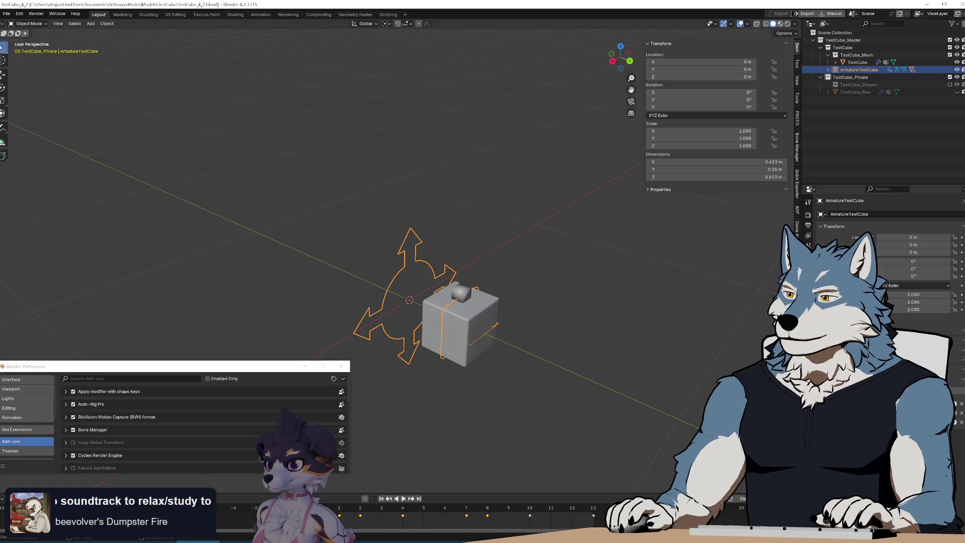
key("Right")
key("Right")
key("Right")
key("Right")
key("Right")
mouse_move(599, 288)
middle_mouse_down()
mouse_move(590, 300)
mouse_move(613, 282)
mouse_move(681, 278)
mouse_move(607, 277)
mouse_move(578, 302)
middle_mouse_up()
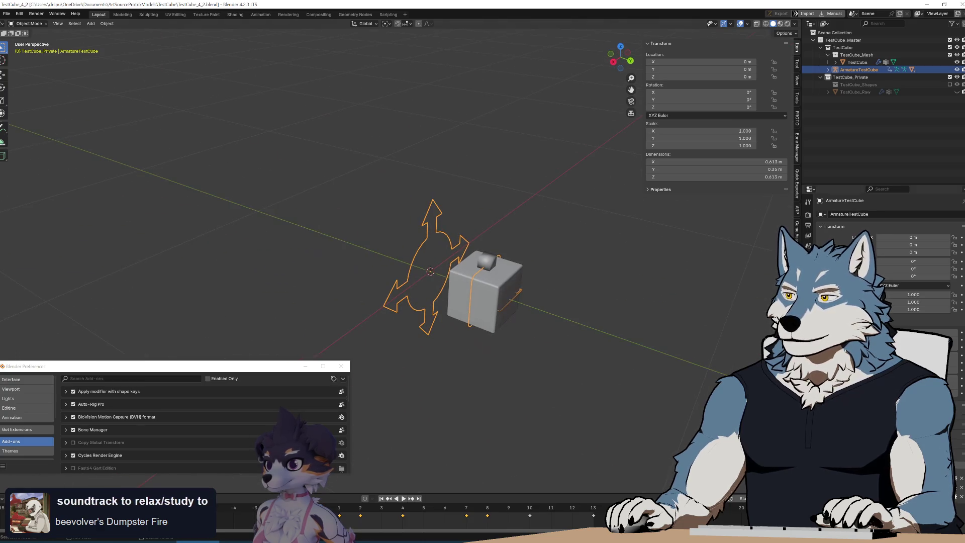
scroll(486, 262, "up", 2)
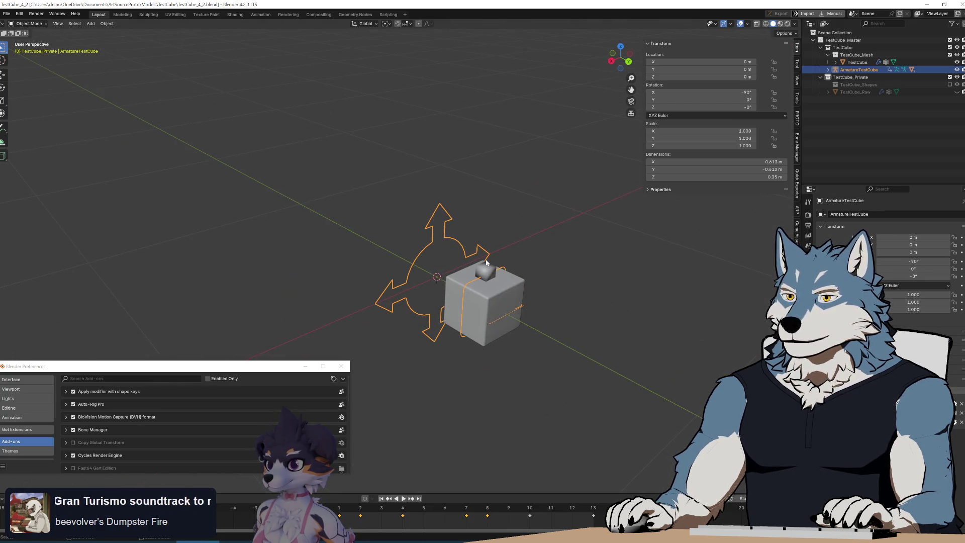
key("Right")
middle_click_drag(486, 262, 557, 276)
Save TestCube_4_2.blend and return to the Python source in Notepad++
key("ctrl+s")
mouse_move(457, 273)
middle_mouse_down()
mouse_move(437, 283)
mouse_move(519, 286)
mouse_move(487, 271)
mouse_move(496, 272)
middle_mouse_up()
scroll(437, 283, "up", 3)
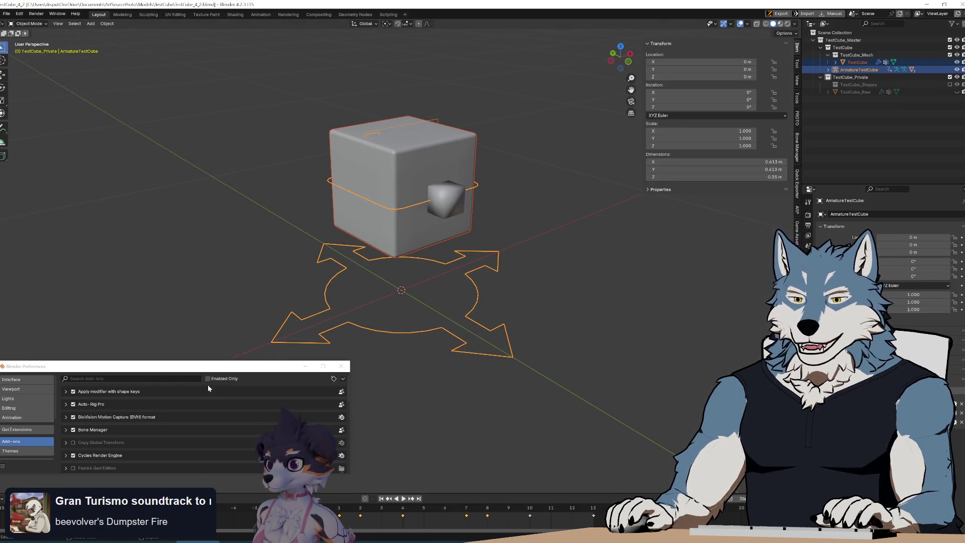
key("alt+Tab")
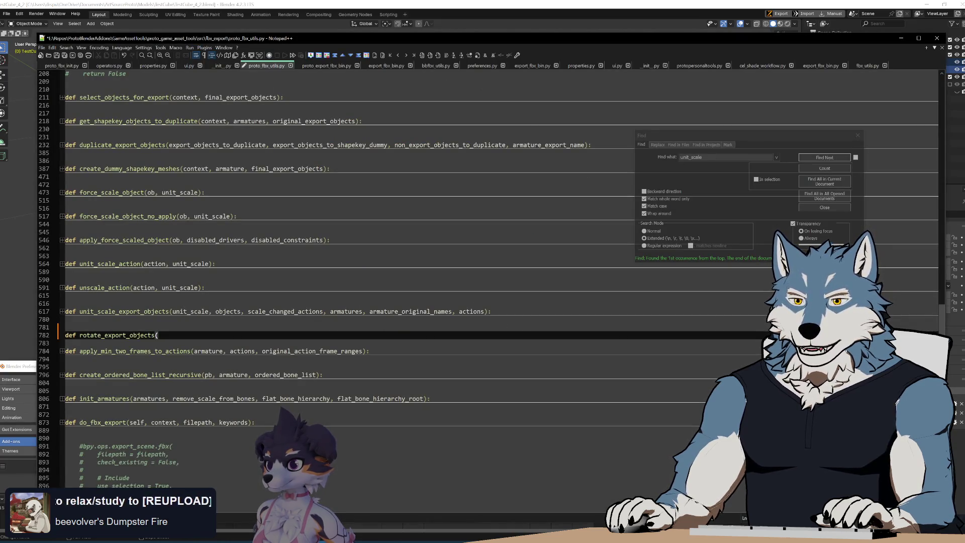
type(":")
key("Return")
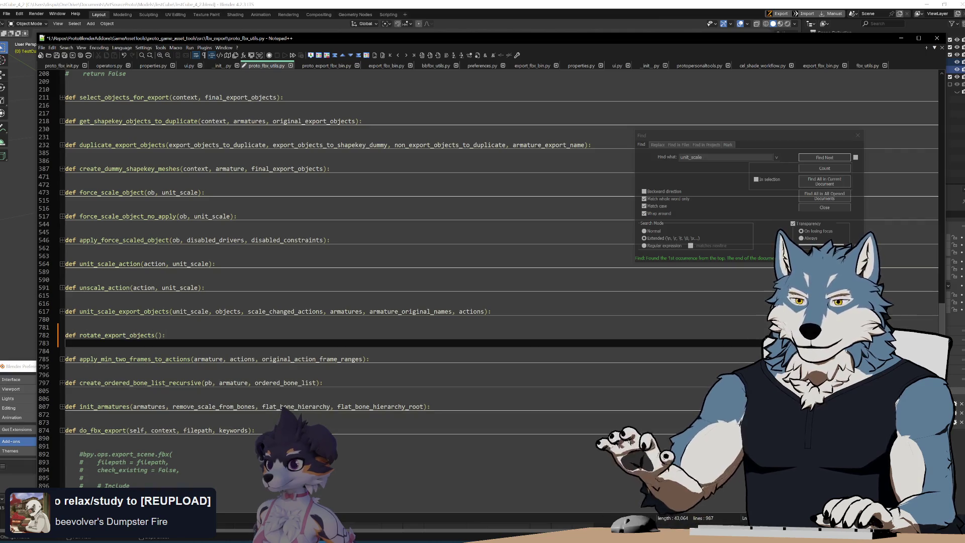
type("...")
key("ctrl+s")
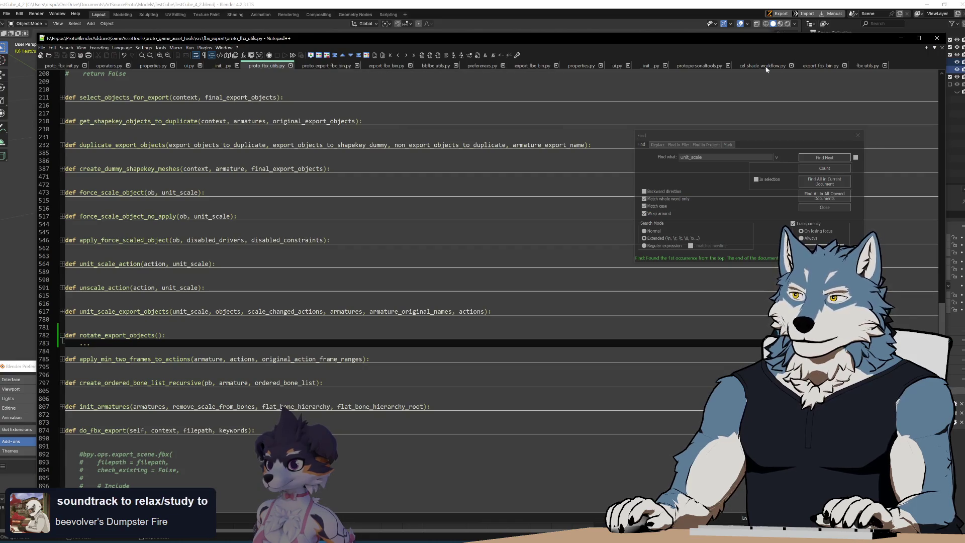
left_click(533, 66)
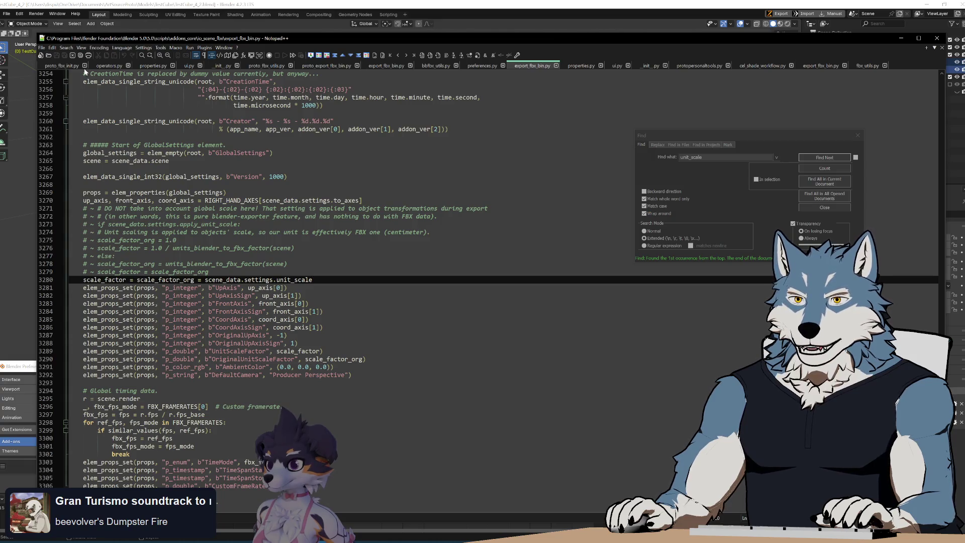
left_click(62, 66)
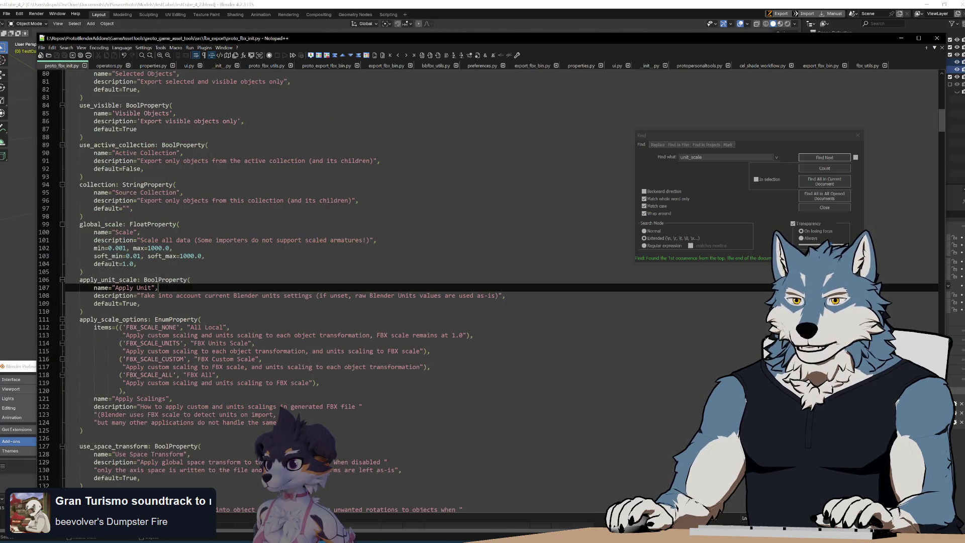
scroll(352, 281, "down", 8)
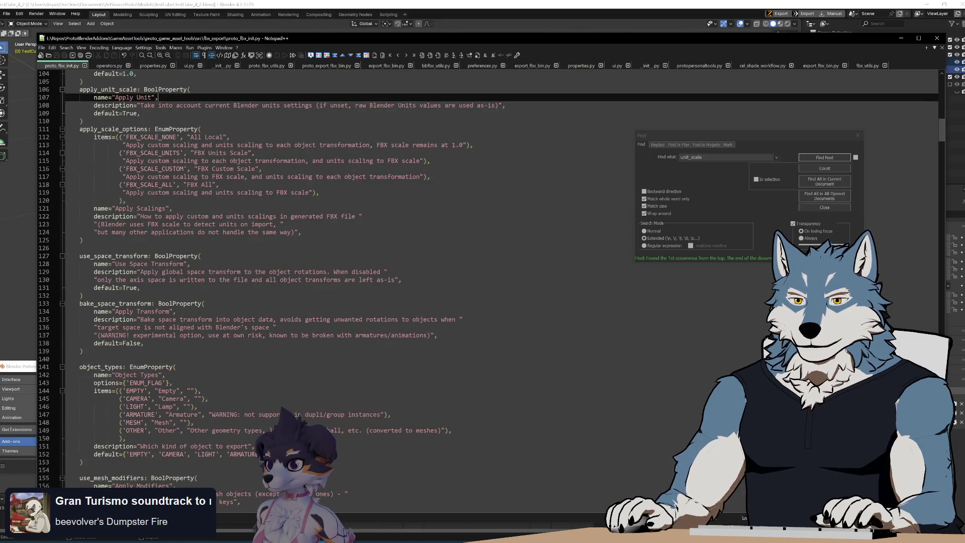
scroll(352, 282, "down", 7)
scroll(352, 281, "up", 20)
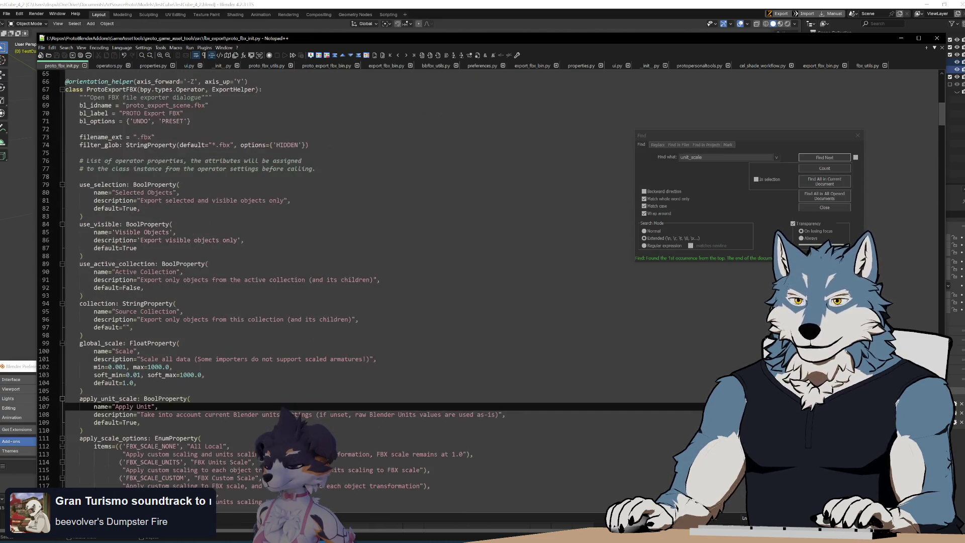
scroll(352, 281, "down", 20)
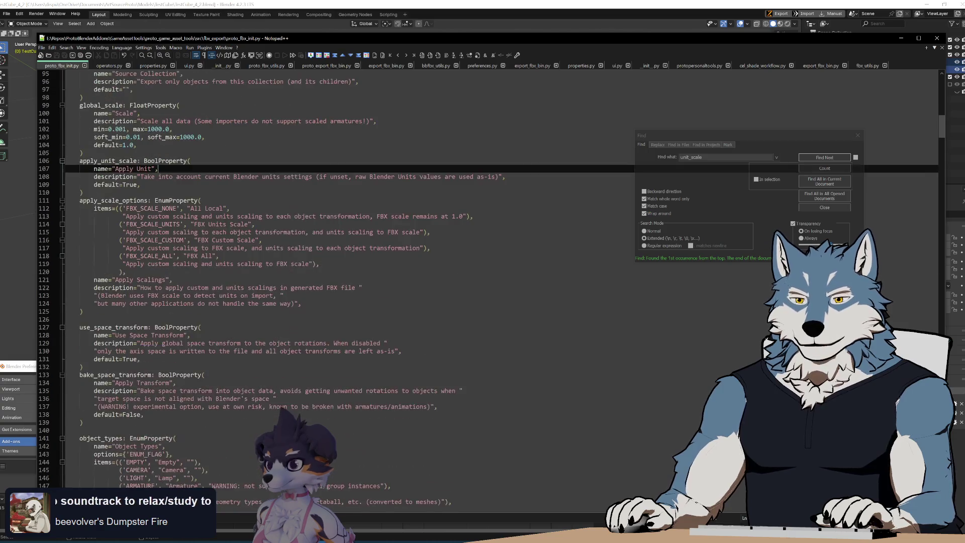
scroll(352, 282, "up", 13)
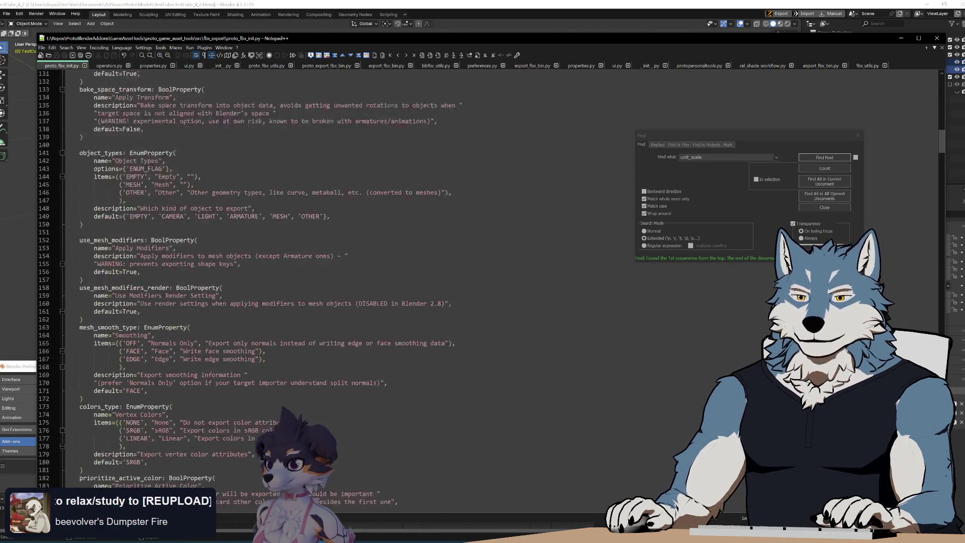
scroll(352, 282, "up", 10)
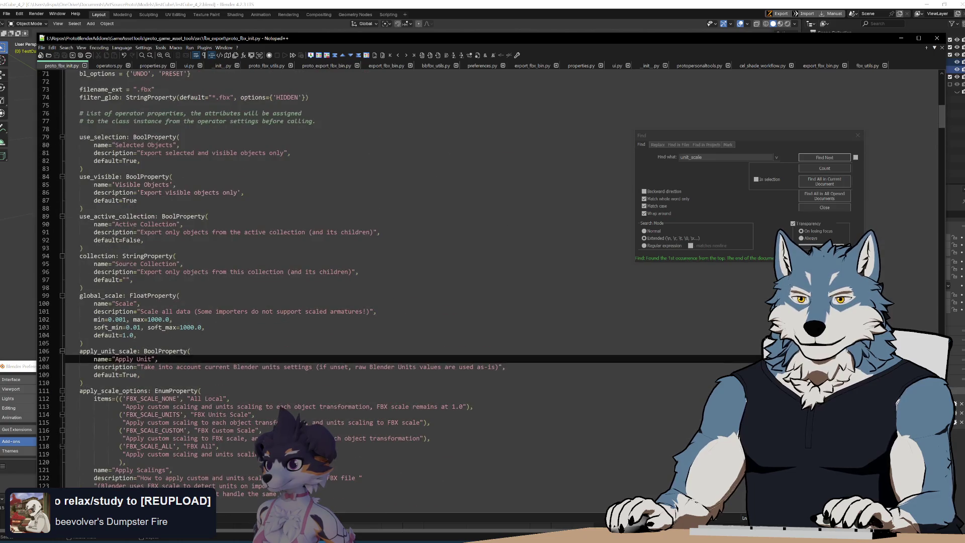
left_click(82, 287)
key("ctrl+f")
type("forward")
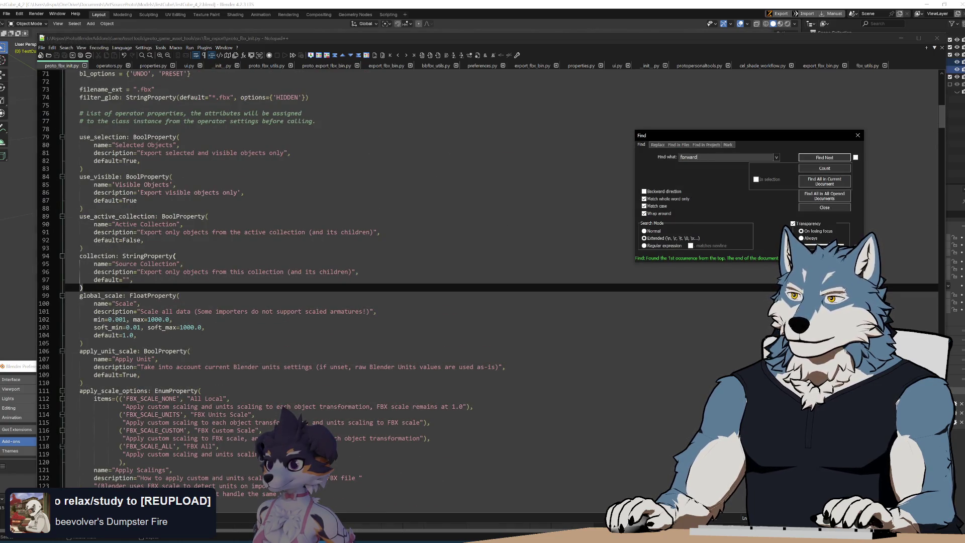
Turn off whole-word and match-case in Find and step through the 'forward' matches
left_click(644, 198)
left_click(644, 206)
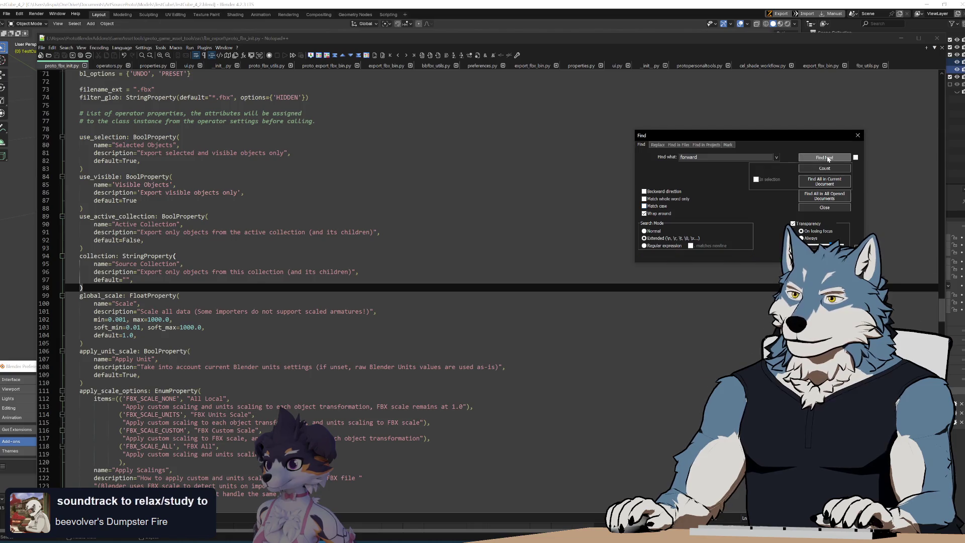
left_click(828, 158)
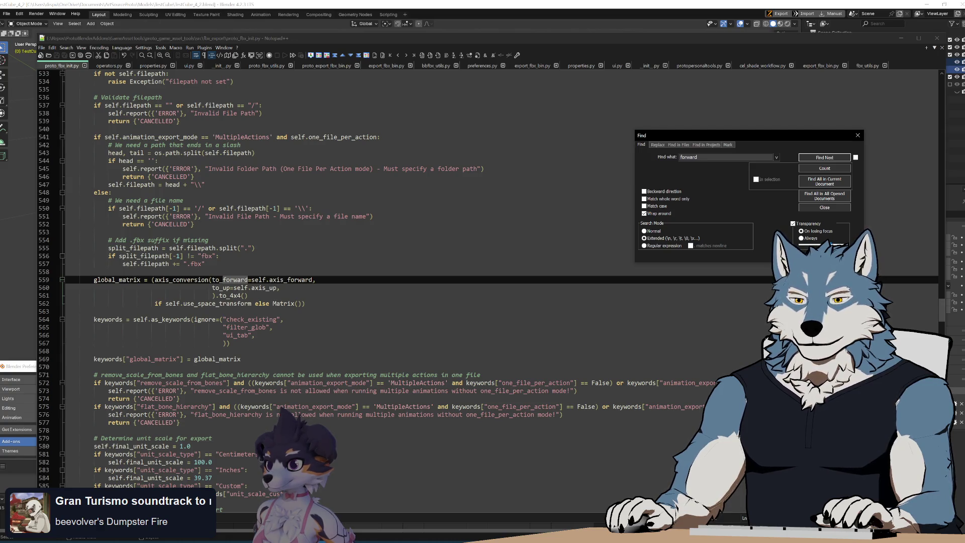
left_click(817, 157)
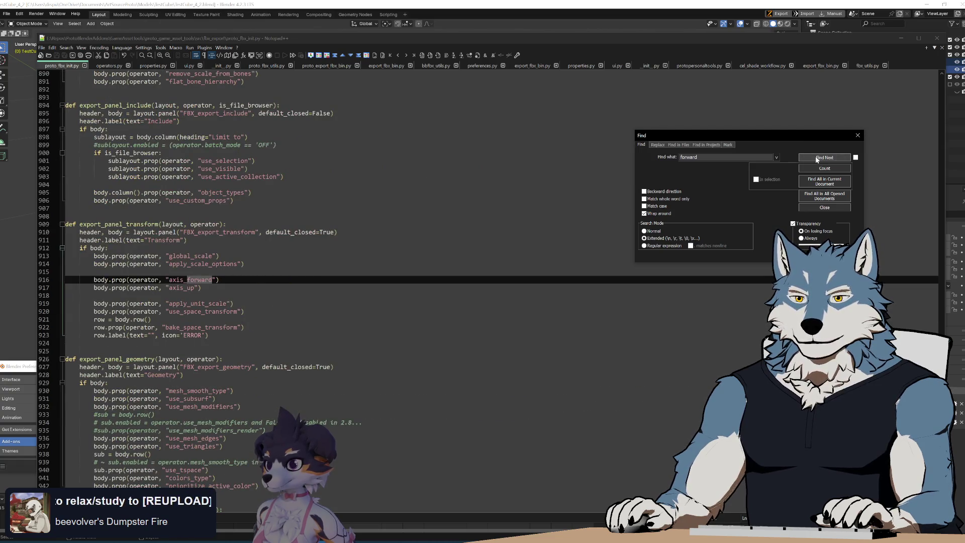
left_click(817, 158)
left_click(817, 158)
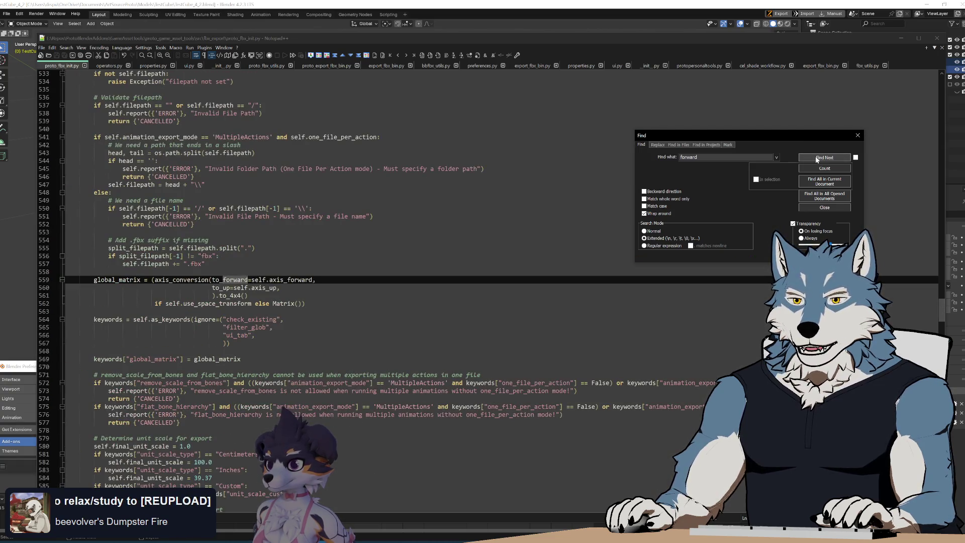
left_click(817, 158)
Search for axis_forward from line 916 and cycle through all its matches
double_click(191, 283)
key("ctrl+f")
left_click(826, 158)
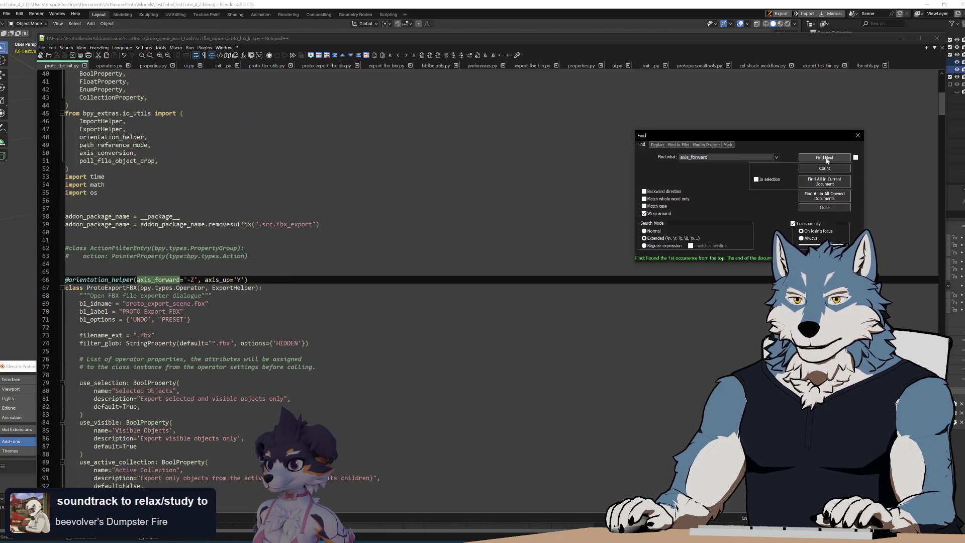
left_click(826, 158)
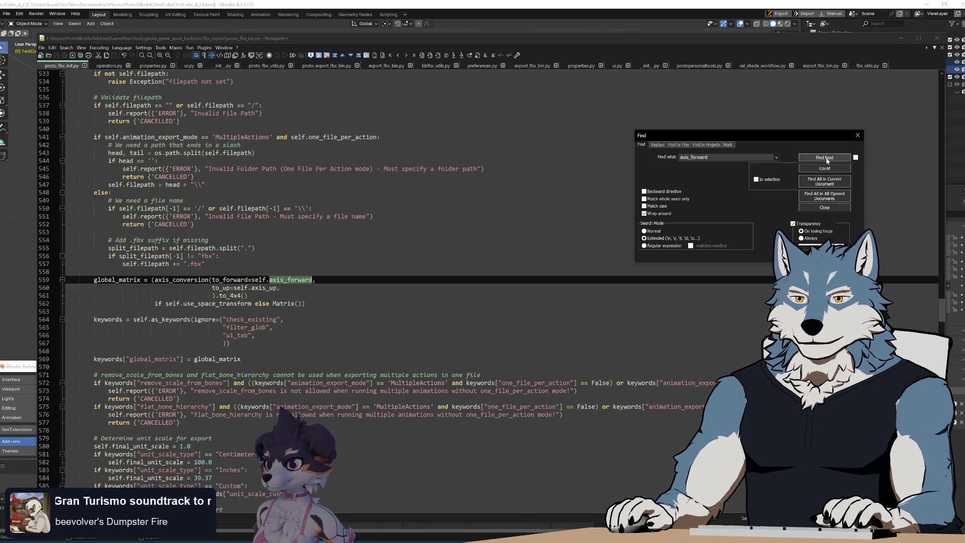
left_click(826, 158)
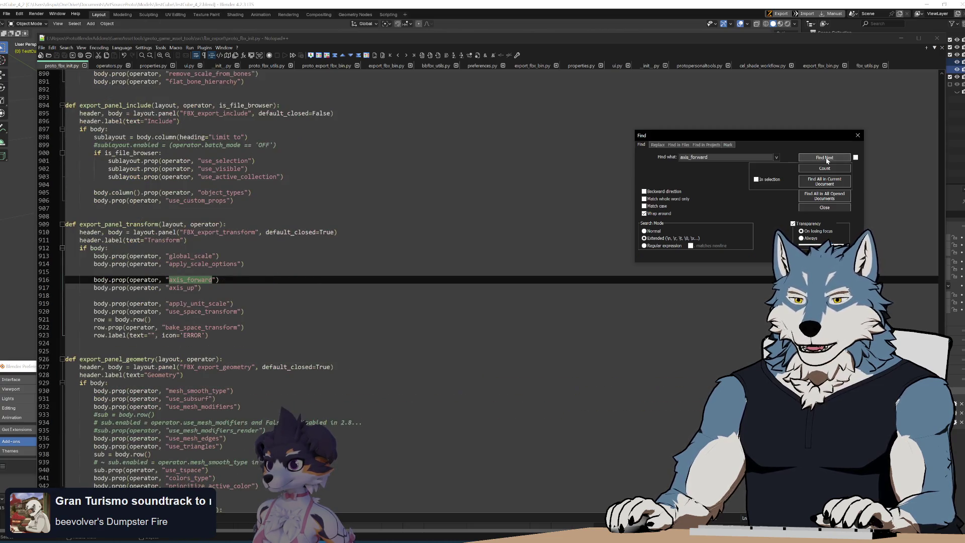
left_click(826, 158)
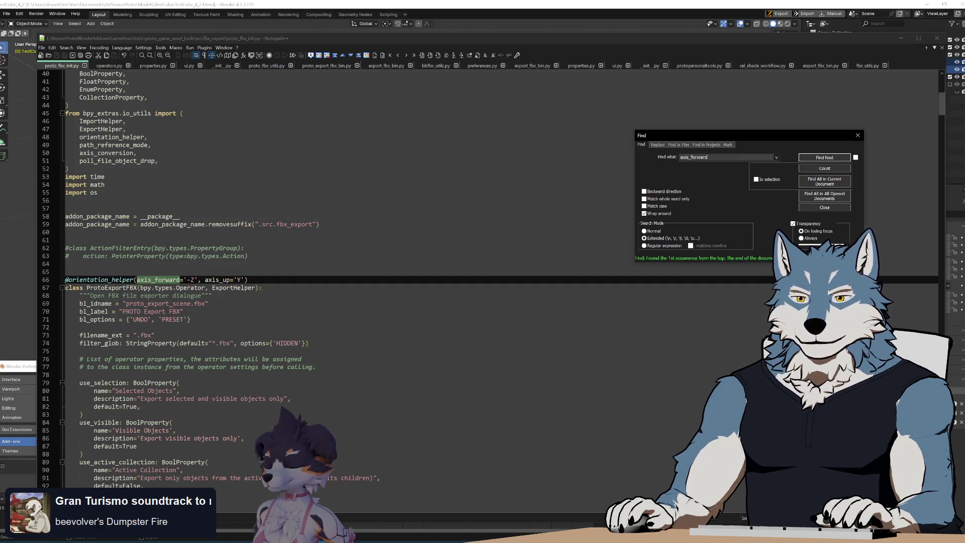
scroll(352, 277, "down", 3)
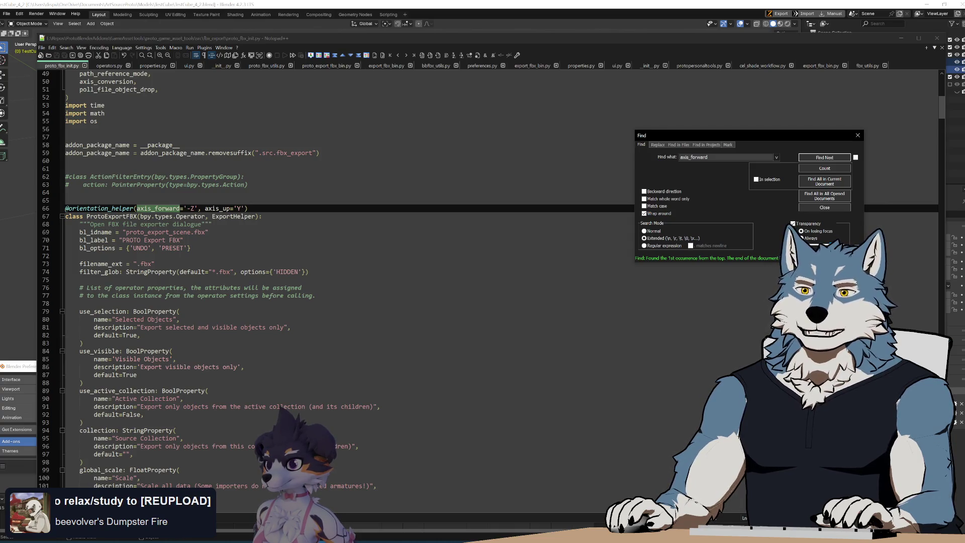
Check the ExportHelper base class, then step through the axis_forward matches again
double_click(233, 216)
scroll(233, 216, "up", 5)
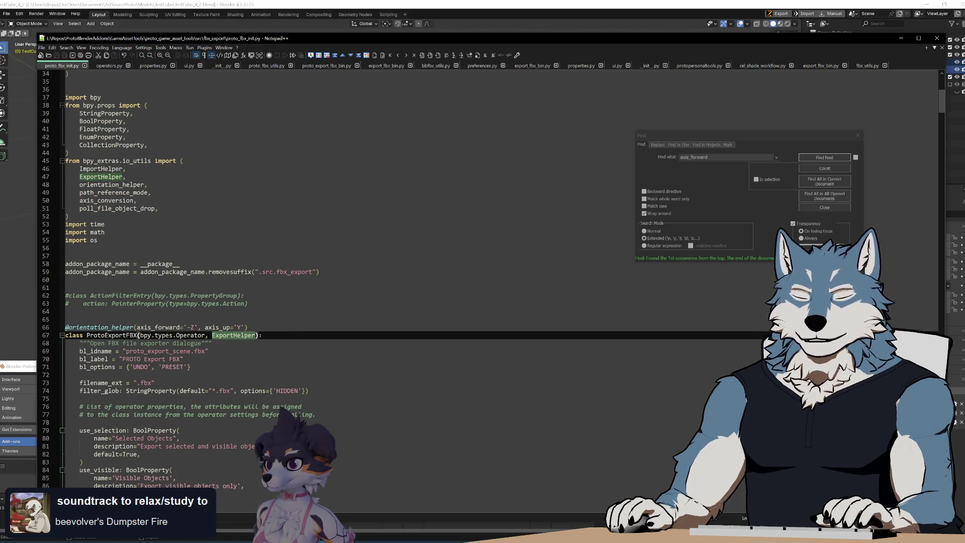
scroll(232, 216, "down", 5)
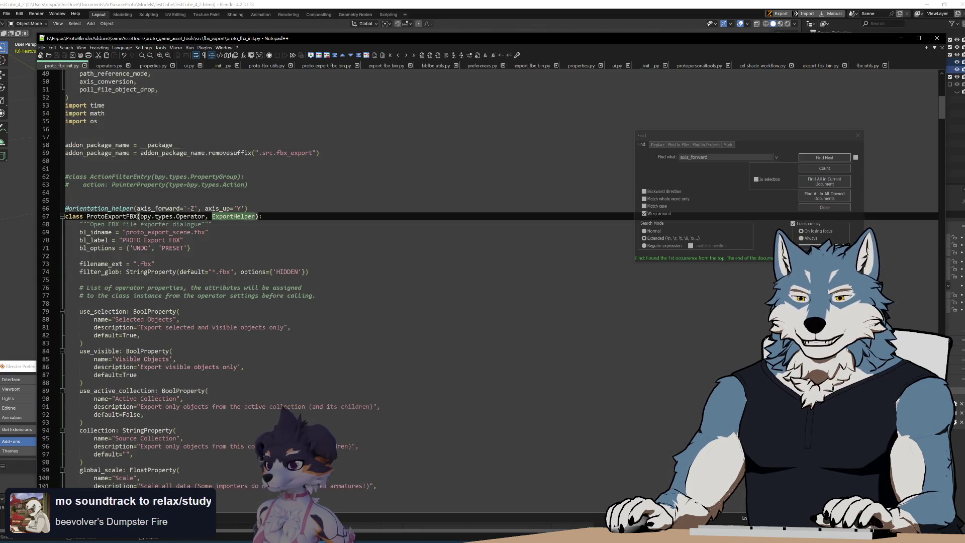
left_click(716, 136)
left_click(827, 159)
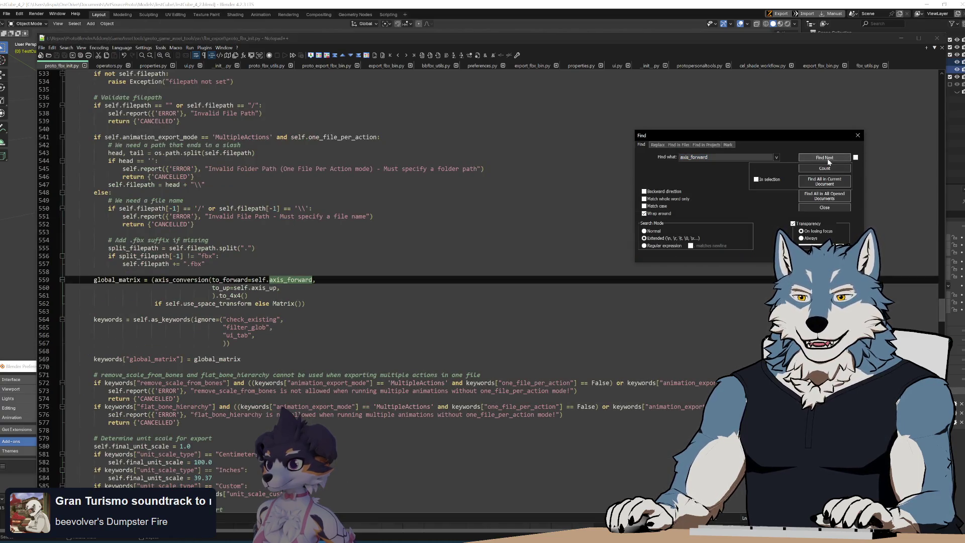
left_click(828, 158)
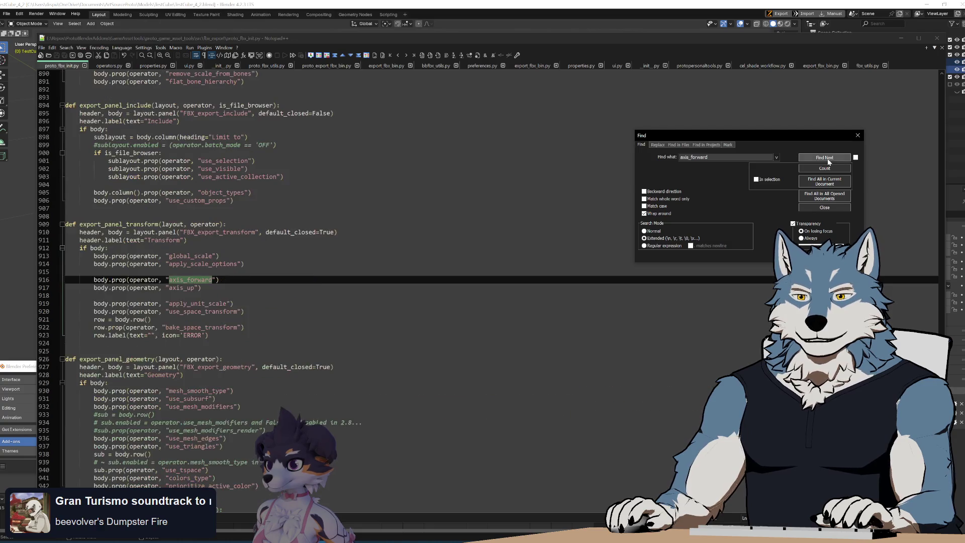
left_click(828, 158)
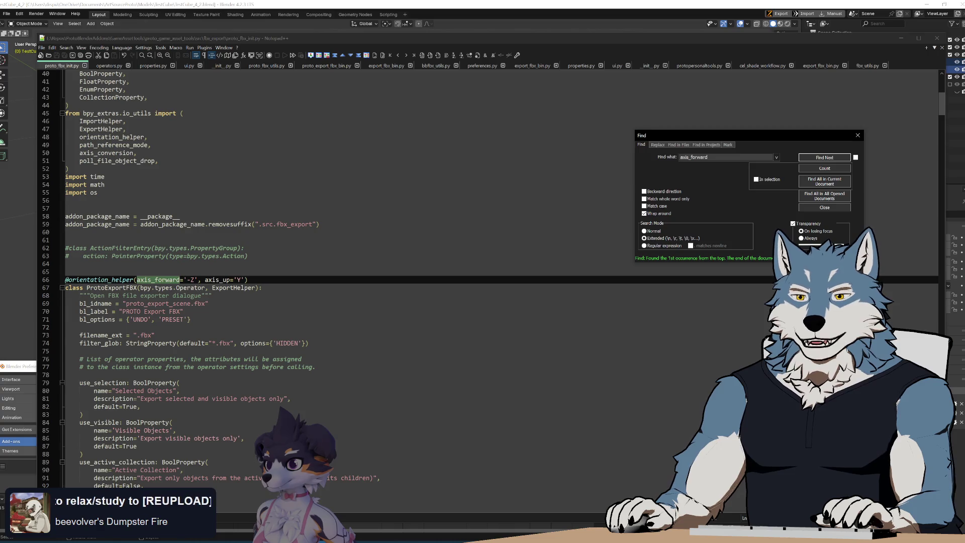
left_click(826, 157)
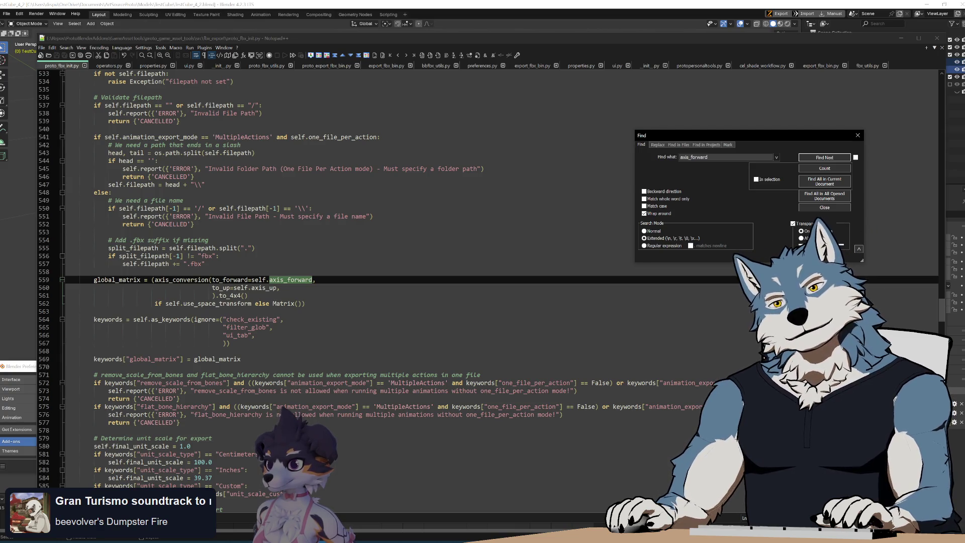
Search use_space_transform from line 562 to its BoolProperty definition, then return to Blender
double_click(219, 303)
key("ctrl+f")
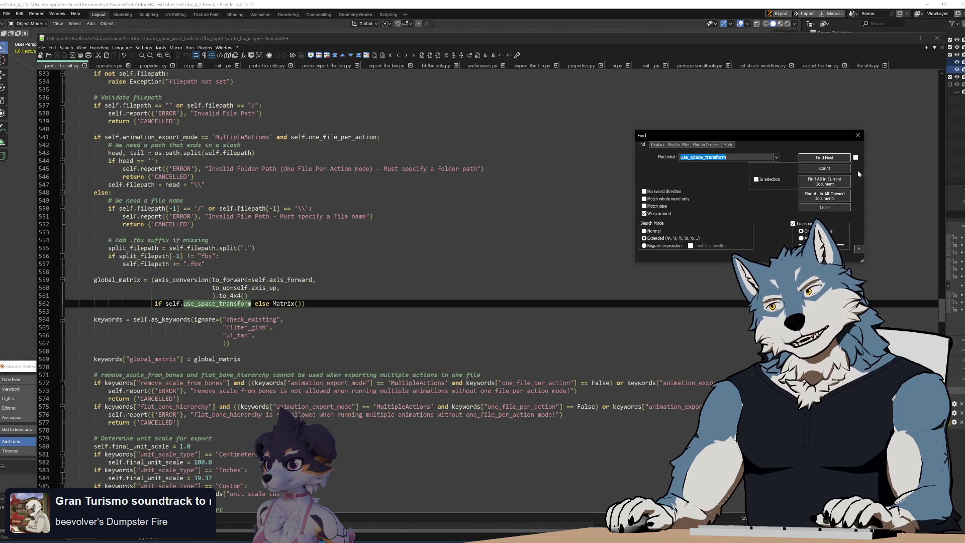
left_click(824, 157)
left_click(826, 157)
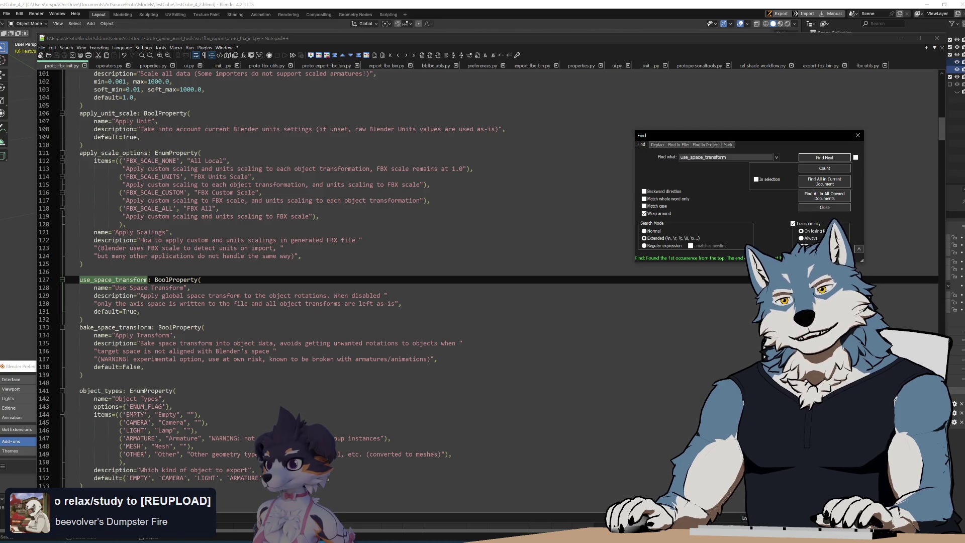
left_click(348, 4)
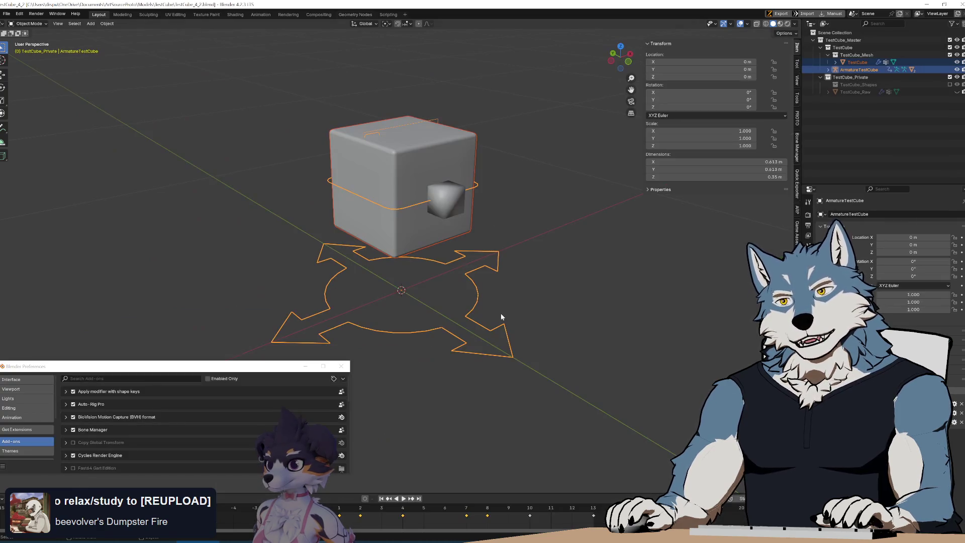
Export the scene as FBX, overwriting TestCube_4_2_AnimatedBonesAndProps_DefaultExporter_Test.fbx, then switch to Unity
left_click(7, 14)
mouse_move(41, 126)
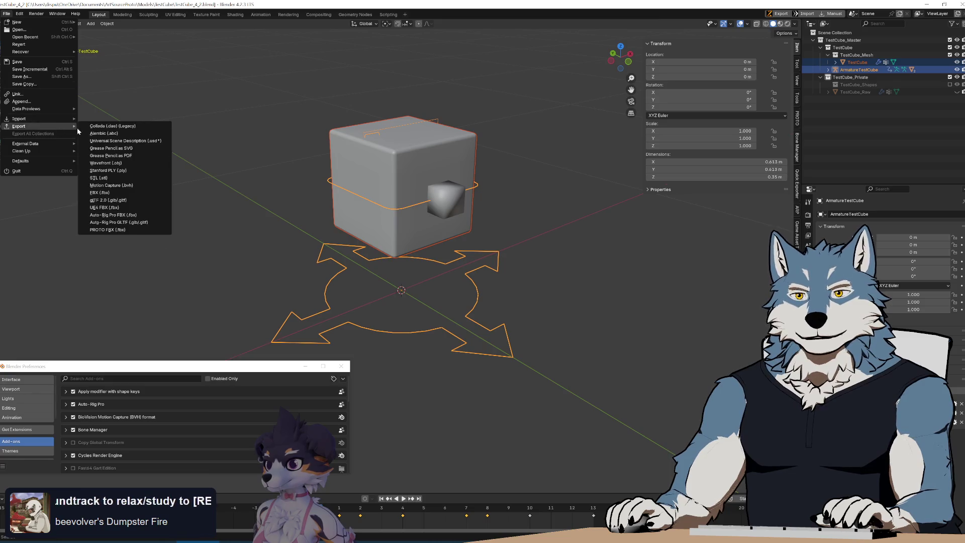
left_click(146, 193)
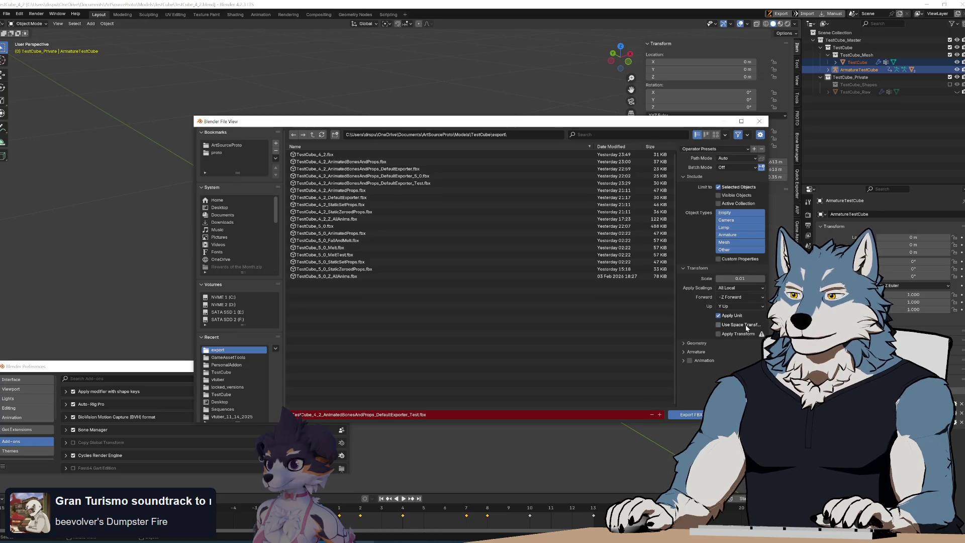
mouse_move(435, 125)
left_mouse_down()
mouse_move(462, 360)
mouse_move(364, 171)
mouse_move(363, 188)
left_mouse_up()
left_click(319, 246)
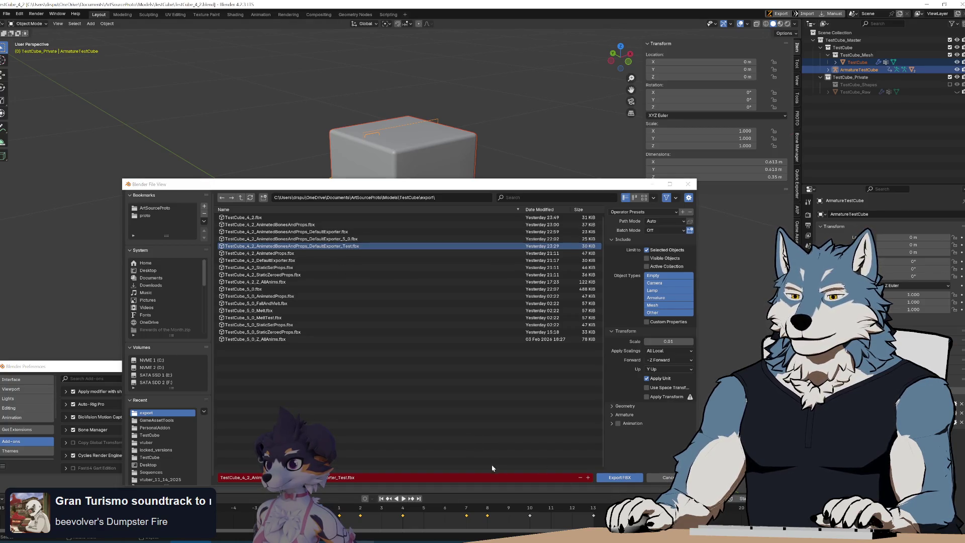
left_click(630, 480)
key("alt+Tab")
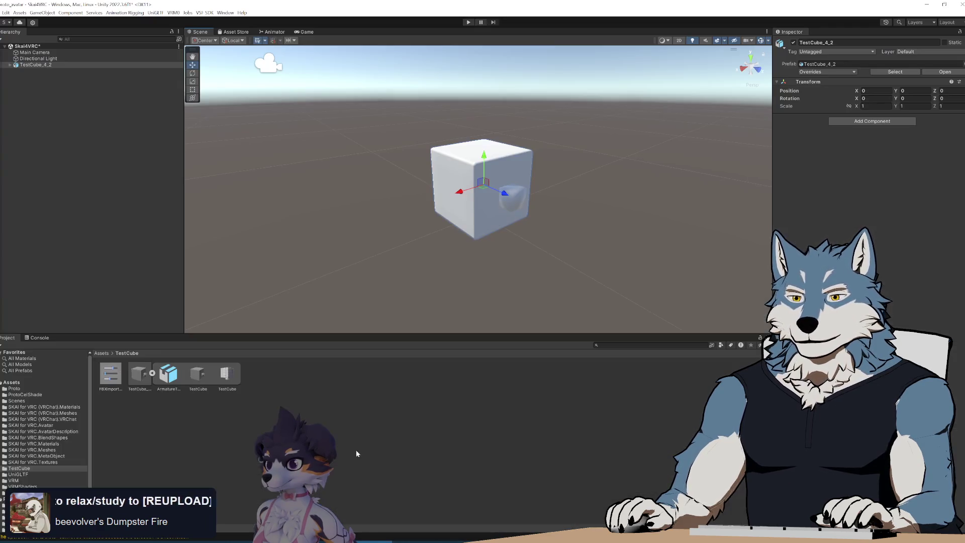
Delete the previously imported test cube asset and the TestCube_4_2 object from the scene
key("Delete")
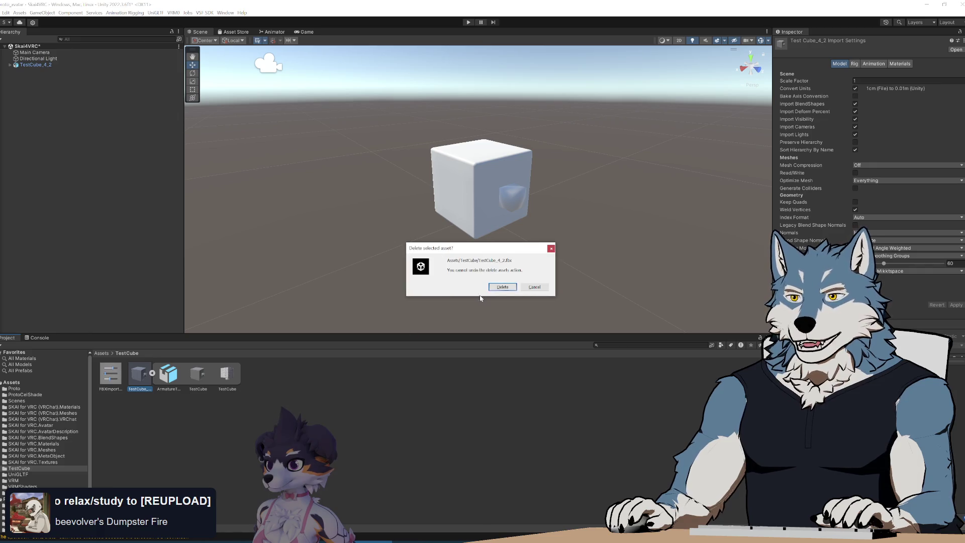
left_click(503, 286)
left_click(34, 65)
key("Delete")
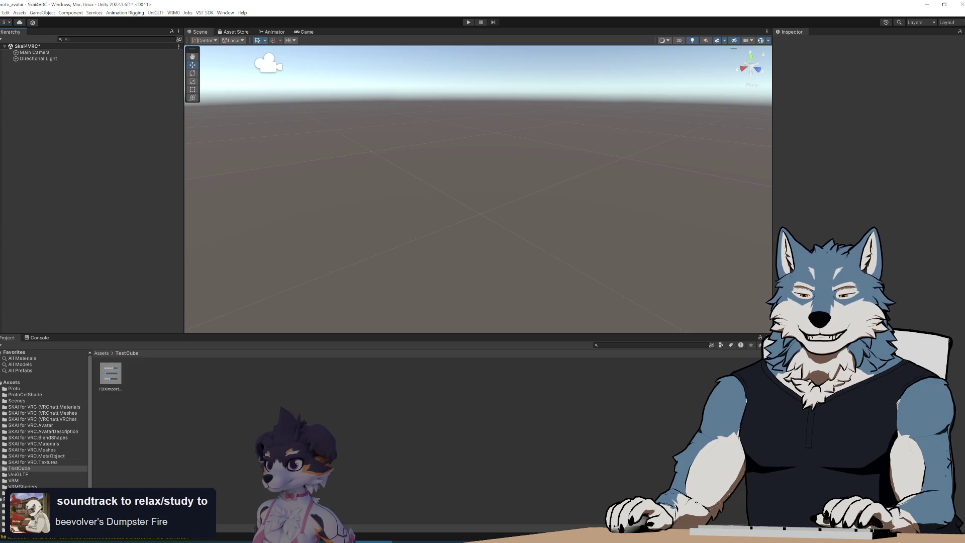
Import the new DefaultExporter_Test FBX, place it in the scene and orbit around it
mouse_move(151, 540)
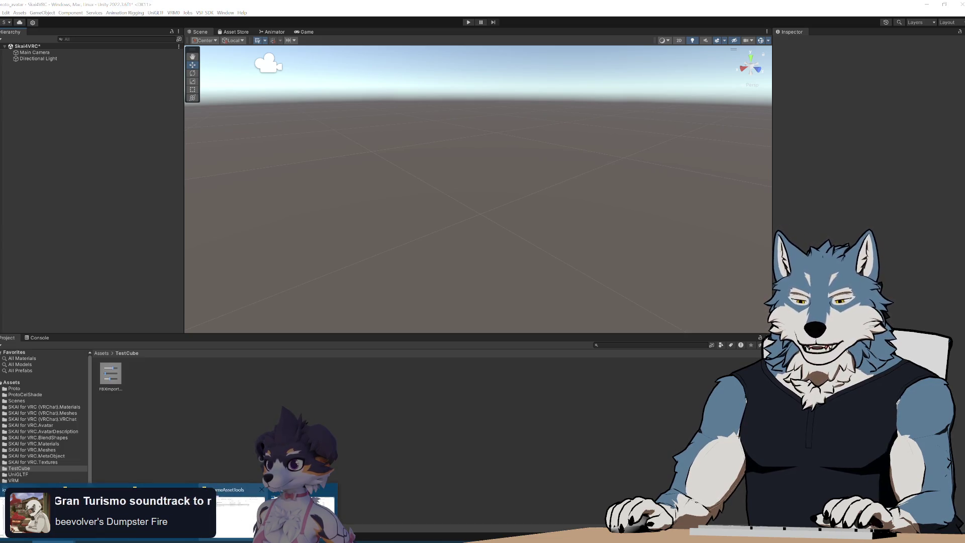
mouse_move(274, 510)
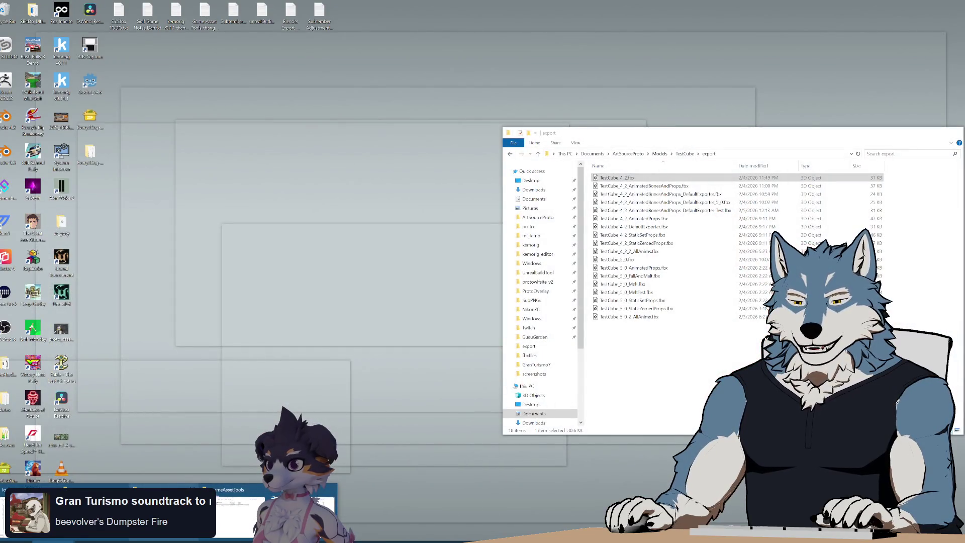
left_click(302, 510)
left_click_drag(717, 211, 224, 418)
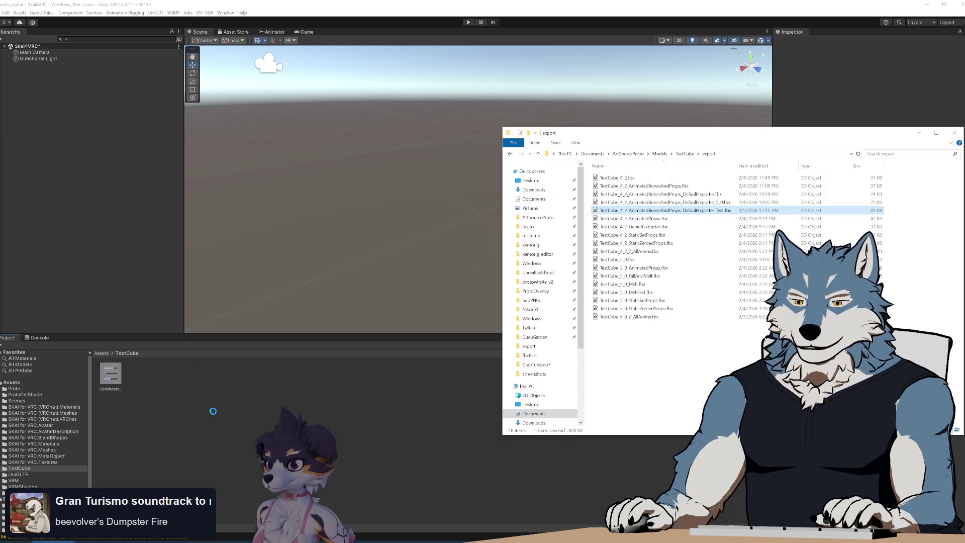
left_click_drag(82, 168, 82, 167)
mouse_move(515, 260)
right_mouse_down()
mouse_move(513, 239)
mouse_move(528, 245)
mouse_move(616, 195)
mouse_move(532, 246)
mouse_move(411, 202)
mouse_move(612, 211)
mouse_move(580, 202)
mouse_move(579, 222)
mouse_move(625, 213)
mouse_move(590, 213)
right_mouse_up()
scroll(580, 203, "down", 5)
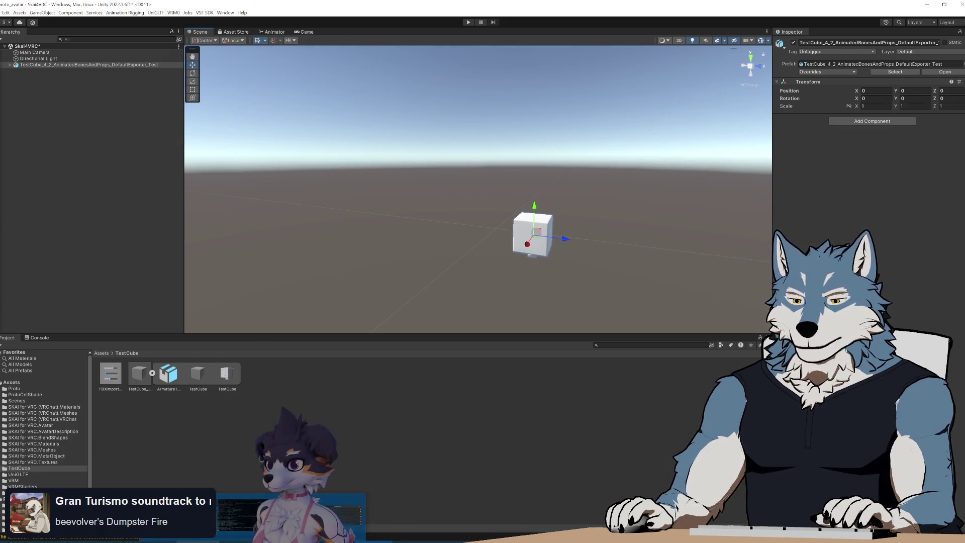
key("alt+Tab")
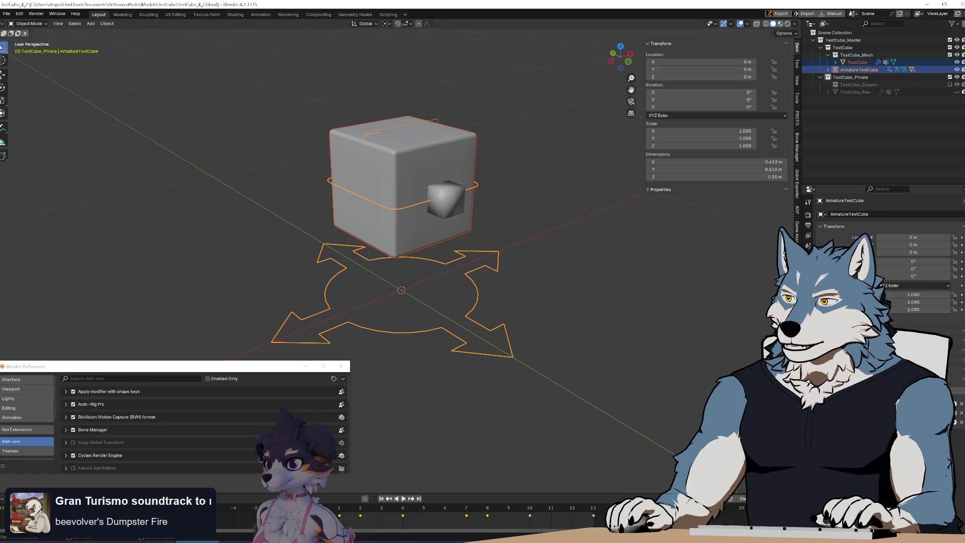
Reopen the FBX export for the DefaultExporter_Test file with Scale set to 1.00
left_click(808, 245)
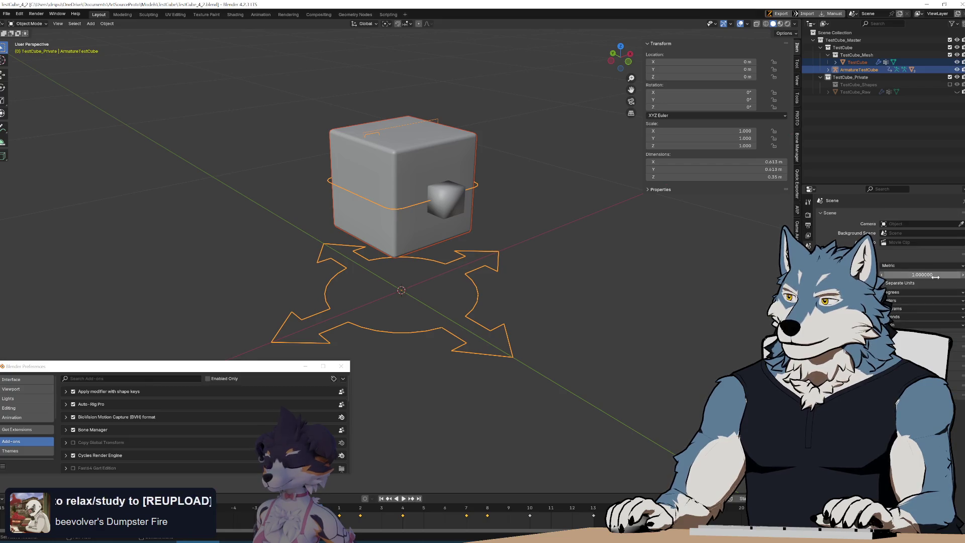
left_click(9, 15)
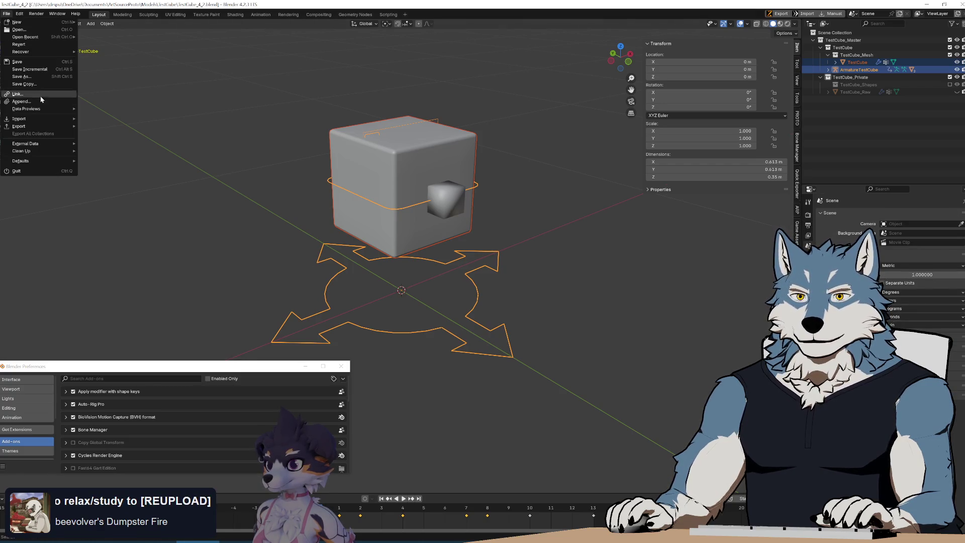
mouse_move(46, 124)
left_click(126, 195)
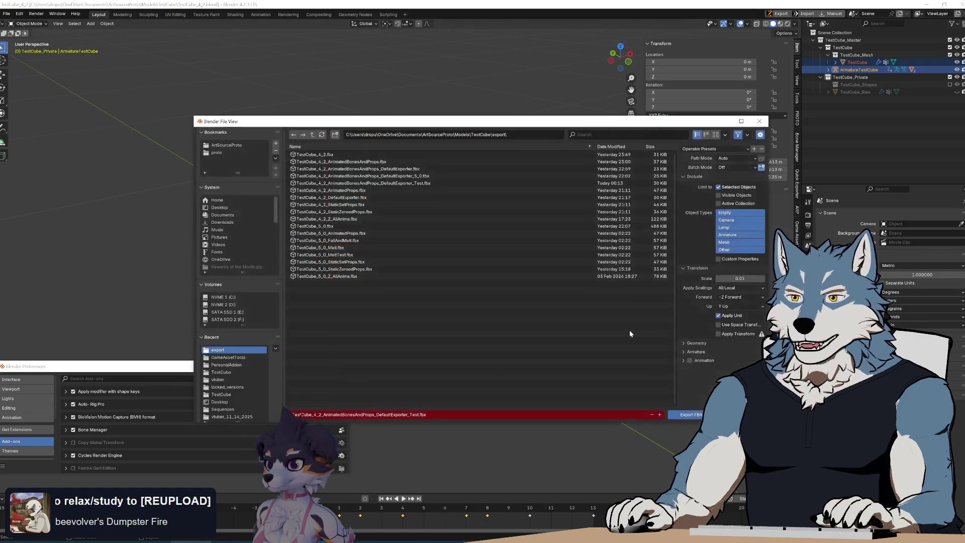
type("1")
key("Return")
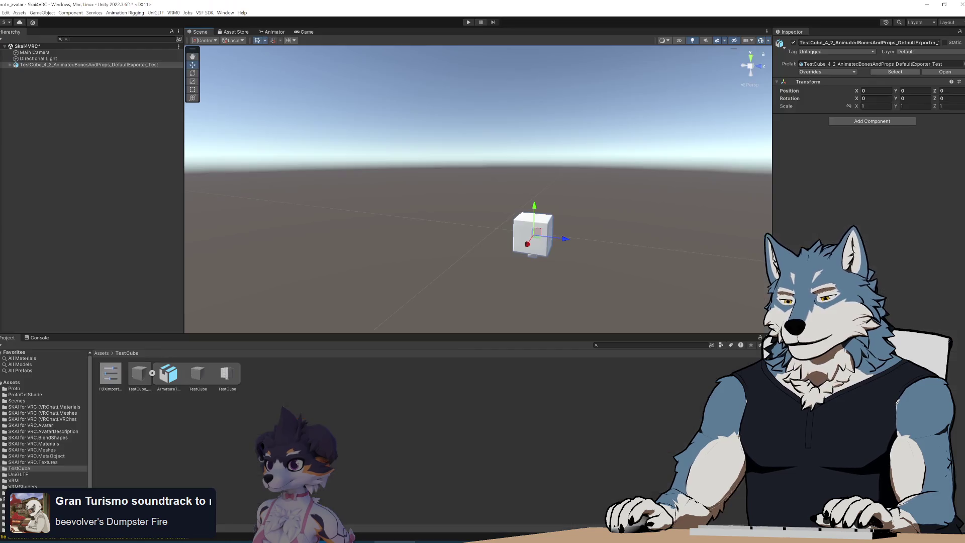
Fly around the Scene view to look the cube over, then return to Blender
mouse_move(516, 275)
right_mouse_down()
mouse_move(549, 293)
mouse_move(583, 283)
mouse_move(478, 303)
mouse_move(485, 278)
mouse_move(540, 282)
right_mouse_up()
key("w")
key("s")
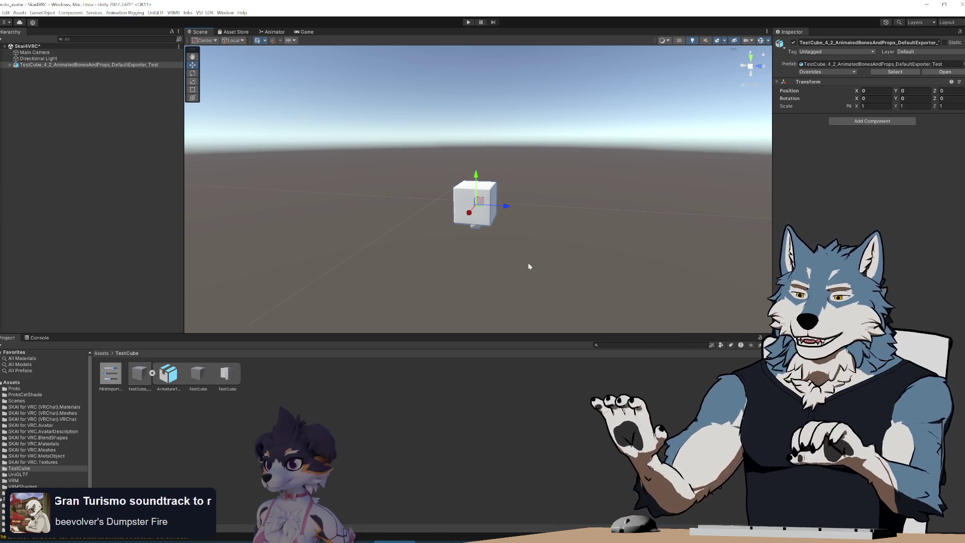
key("alt+Tab")
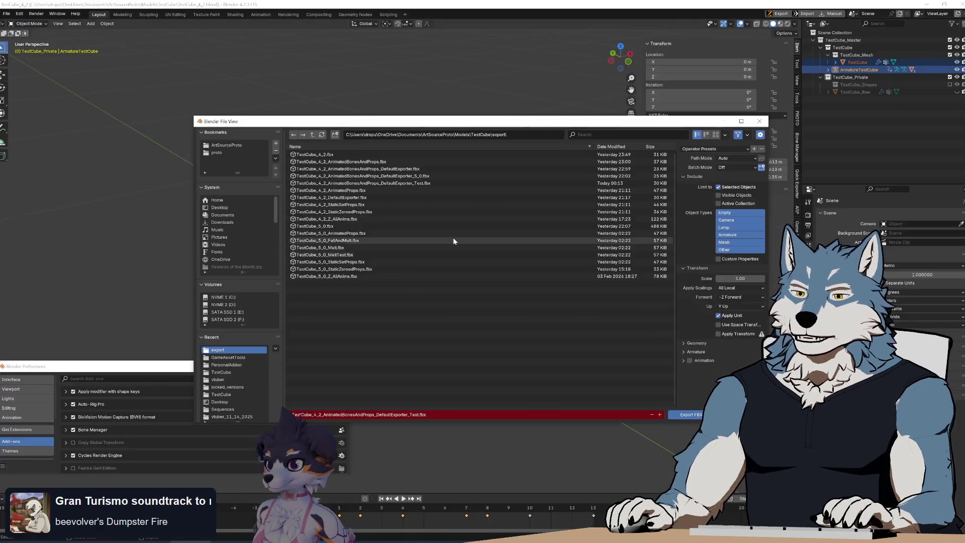
Bring the Blender Preferences window forward, then switch to proto_fbx_init.py in Notepad++
left_click(580, 478)
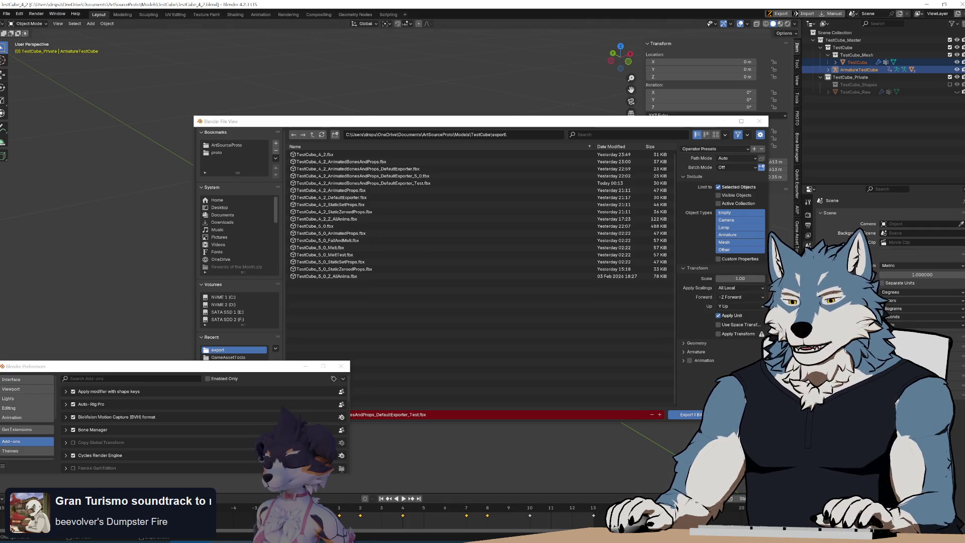
key("alt+Tab")
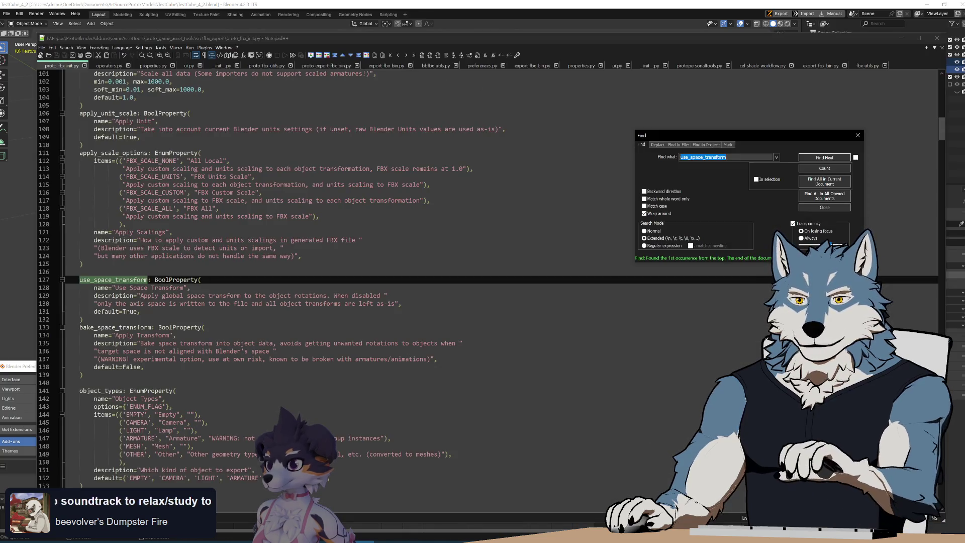
Step to use_space_transform on line 562 and select the global_matrix assignment on lines 559–562
left_click(829, 160)
left_click(829, 160)
left_click(829, 160)
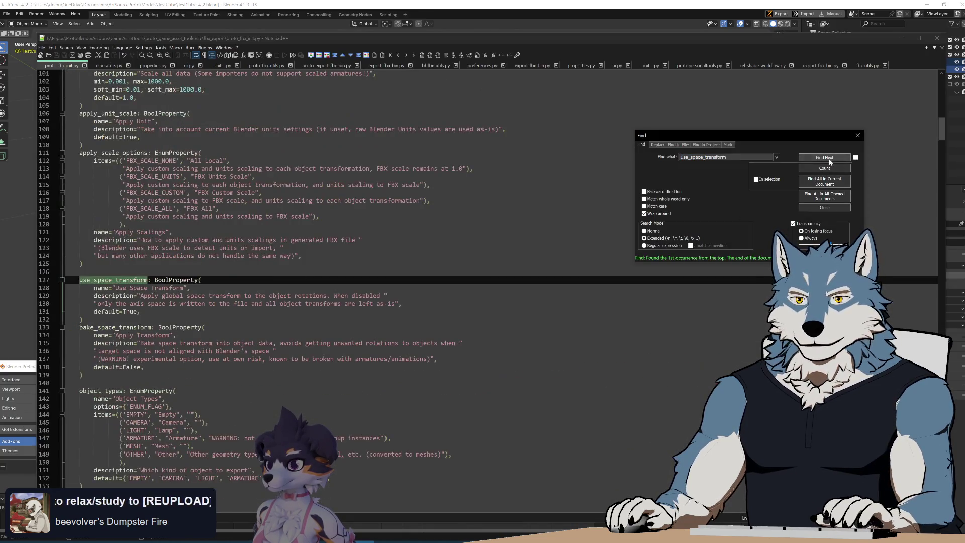
left_click(829, 160)
left_click(305, 279)
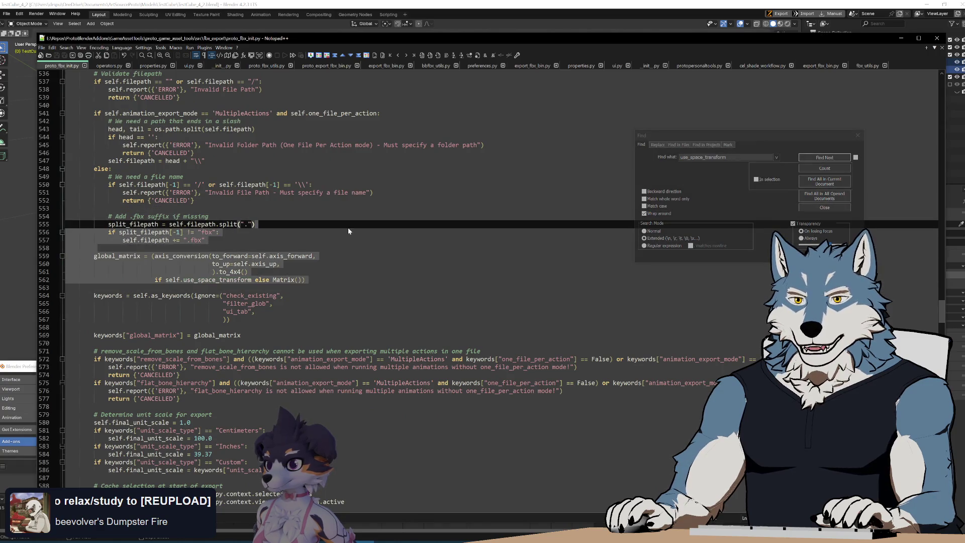
double_click(116, 256)
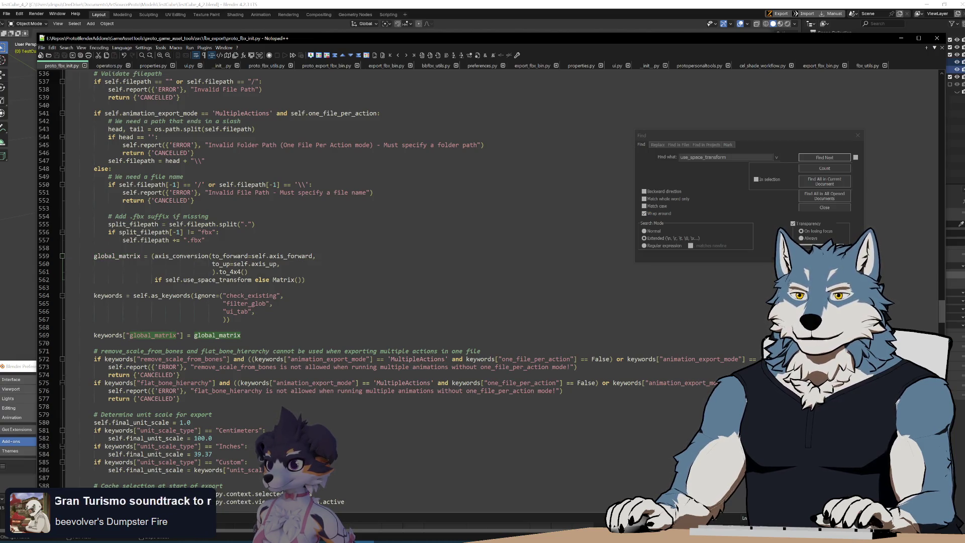
double_click(283, 279)
left_click(140, 255)
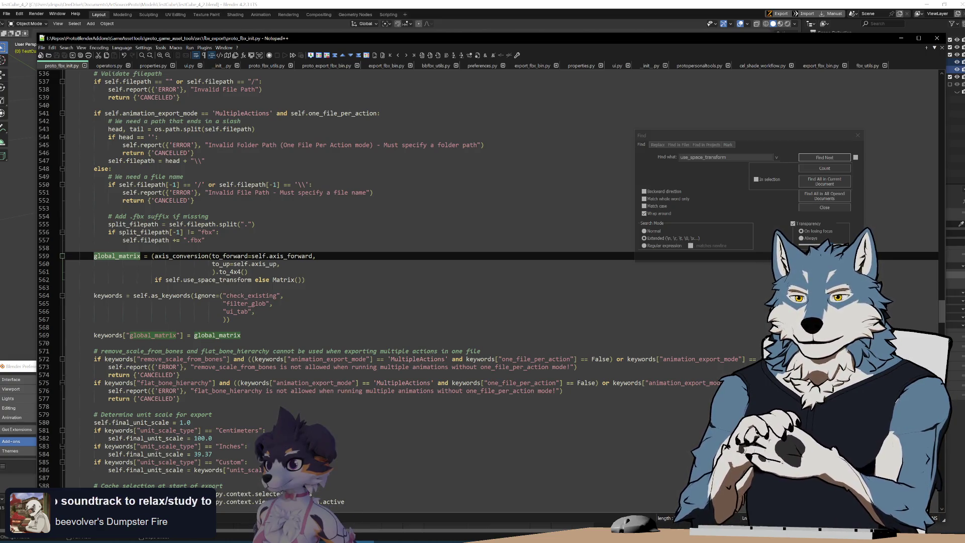
mouse_move(310, 279)
left_mouse_down()
mouse_move(95, 256)
mouse_move(95, 248)
mouse_move(95, 256)
mouse_move(201, 279)
mouse_move(66, 288)
left_mouse_up()
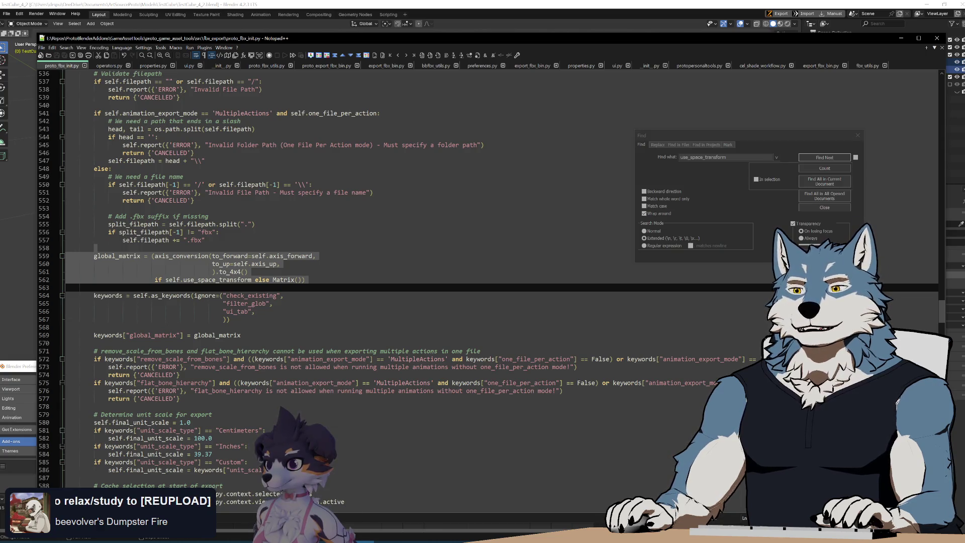
key("alt+Tab")
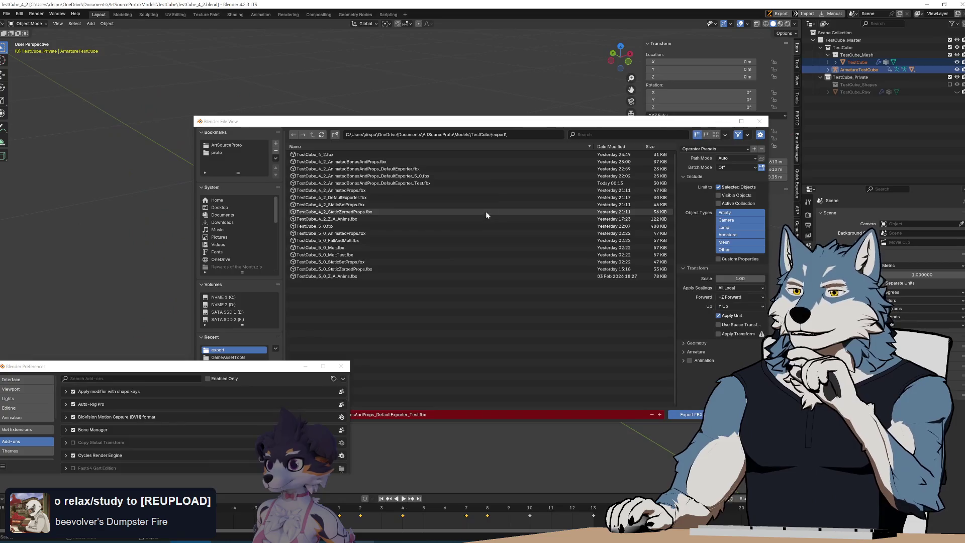
Cancel the FBX export and try rotating the TestCube mesh and the armature
left_click(717, 127)
mouse_move(701, 192)
middle_mouse_down()
mouse_move(507, 279)
mouse_move(501, 324)
mouse_move(545, 302)
mouse_move(468, 306)
mouse_move(571, 309)
middle_mouse_up()
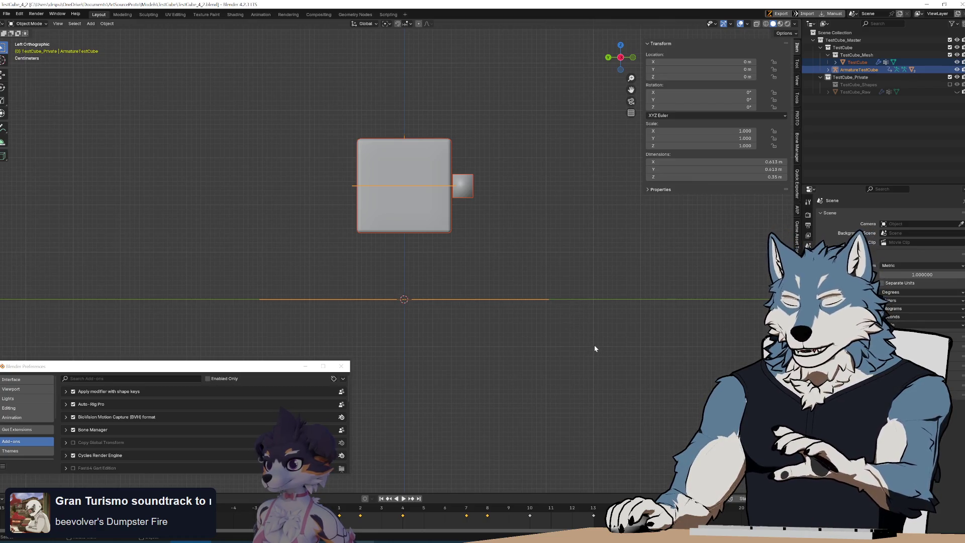
mouse_move(576, 301)
middle_mouse_down()
mouse_move(545, 319)
mouse_move(523, 287)
middle_mouse_up()
left_click(446, 229)
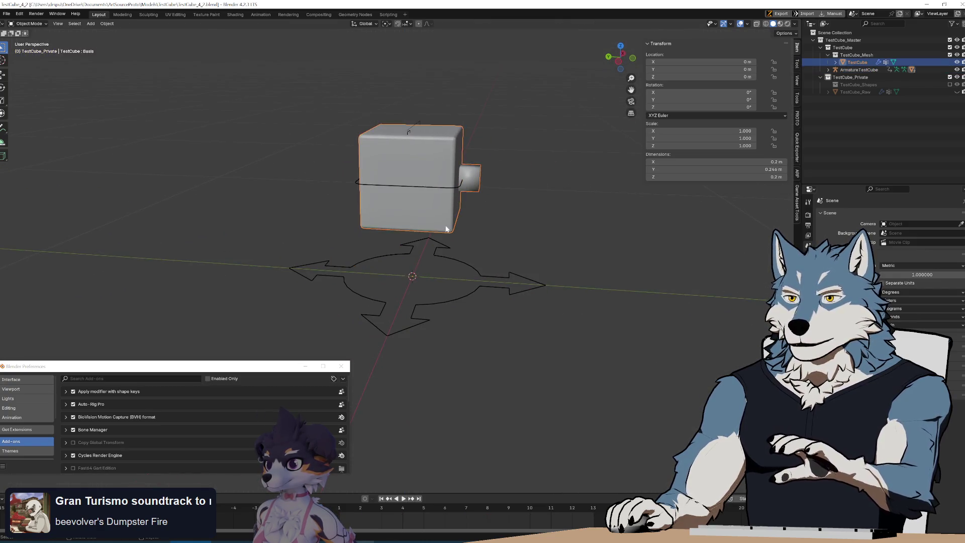
key("r")
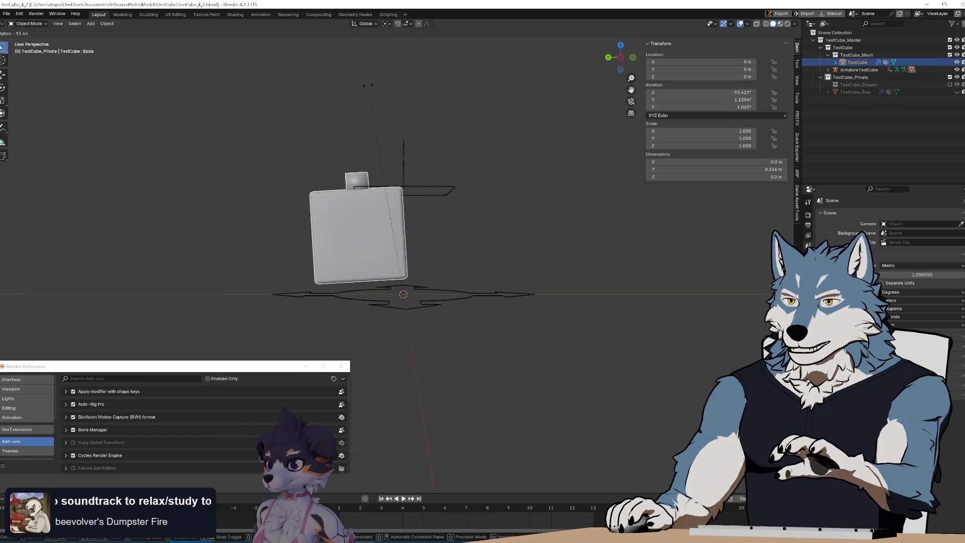
left_click(368, 85)
left_click(454, 298)
key("r")
left_click(618, 319)
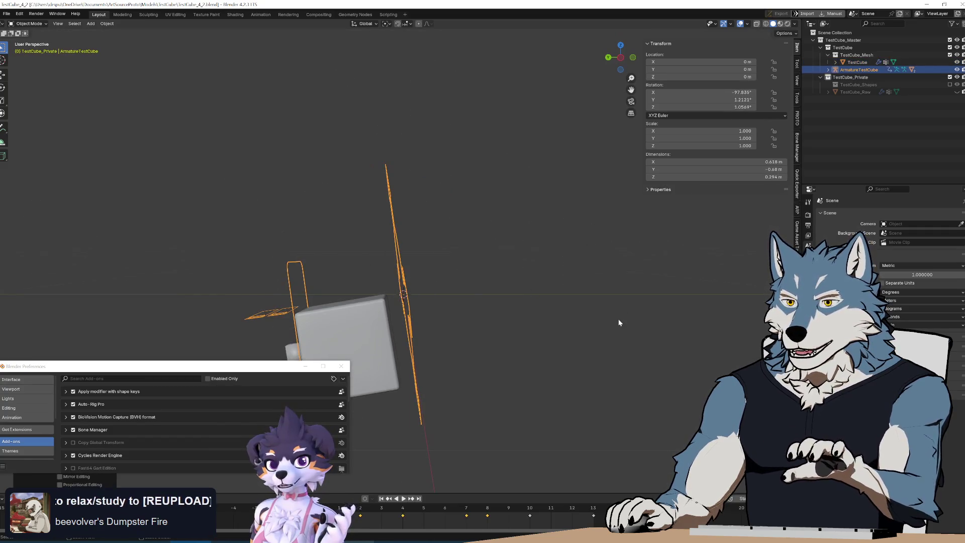
Undo the test rotations, deselect everything and bring up the Add > Mesh list
key("ctrl+z")
key("ctrl+z")
mouse_move(618, 319)
middle_mouse_down()
mouse_move(604, 315)
mouse_move(524, 218)
middle_mouse_up()
scroll(523, 218, "up", 2)
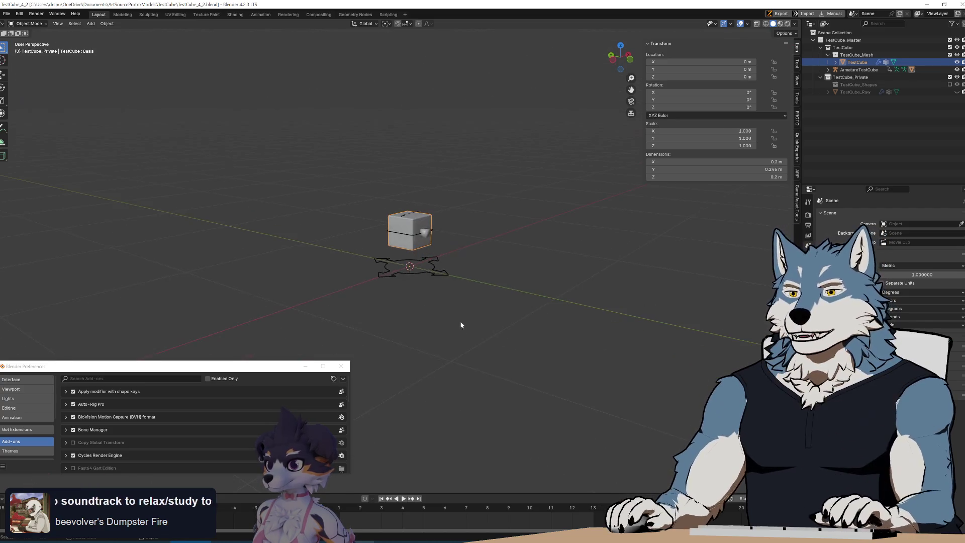
scroll(459, 322, "up", 4)
left_click(505, 291)
key("ctrl+a")
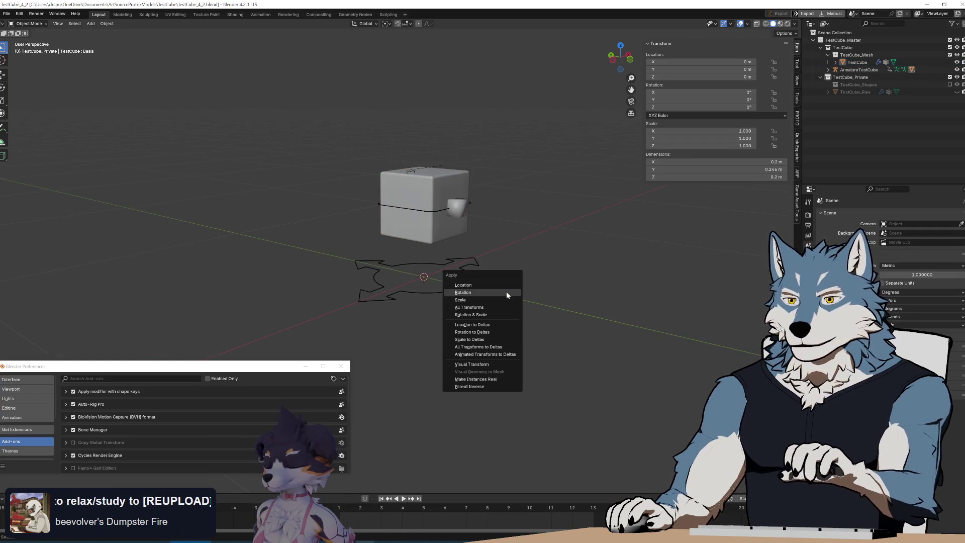
key("shift+a")
Add a new cube, shrink it and move it up and to the right
mouse_move(522, 287)
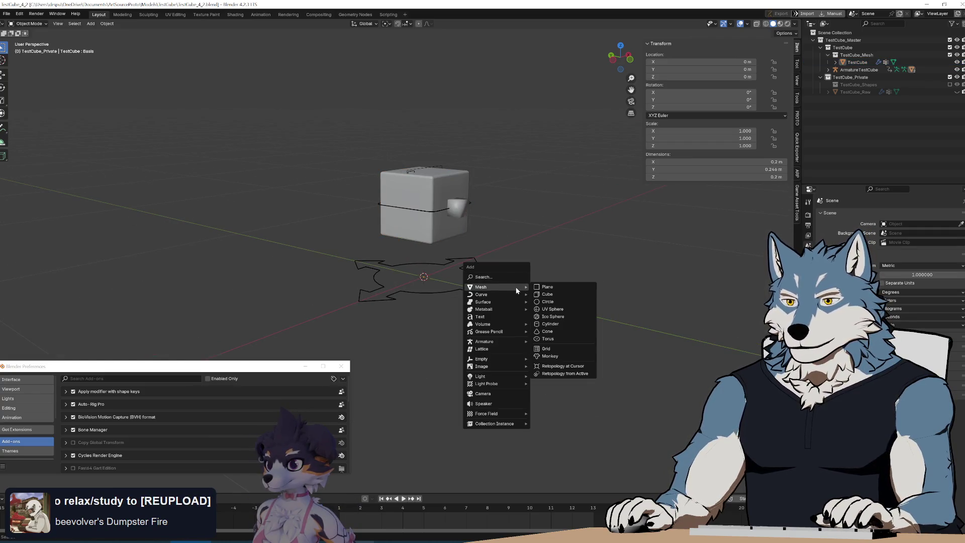
left_click(568, 294)
scroll(502, 333, "down", 6)
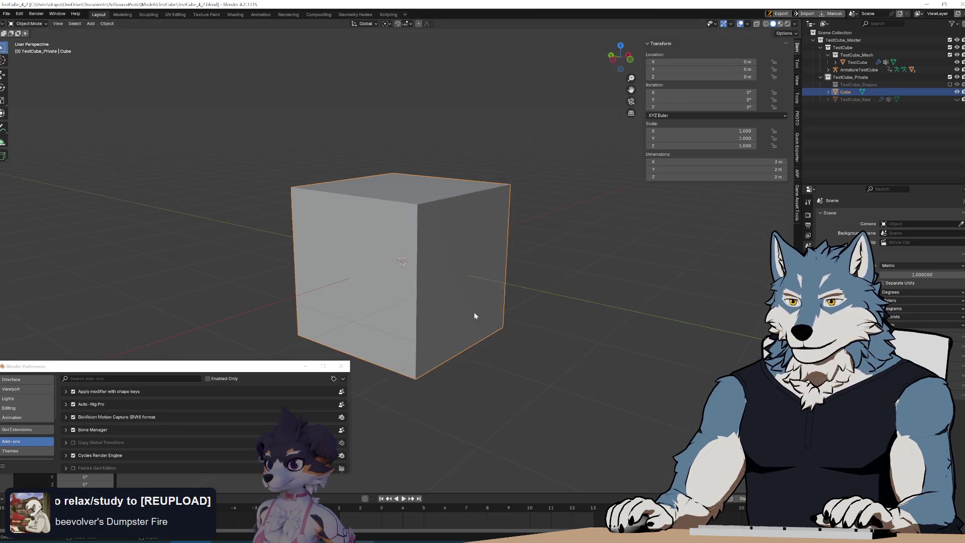
key("s")
left_click(422, 261)
scroll(426, 282, "up", 3)
mouse_move(426, 281)
middle_mouse_down()
mouse_move(370, 272)
mouse_move(384, 275)
middle_mouse_up()
key("g")
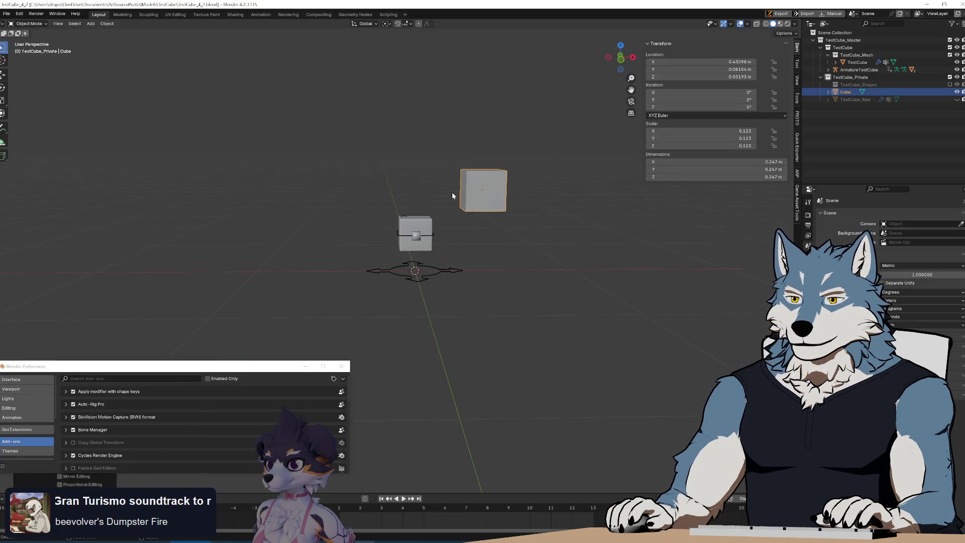
left_click(452, 194)
Halve the marker cube's size and apply its scale
mouse_move(501, 246)
middle_mouse_down()
mouse_move(491, 278)
mouse_move(504, 262)
mouse_move(509, 269)
middle_mouse_up()
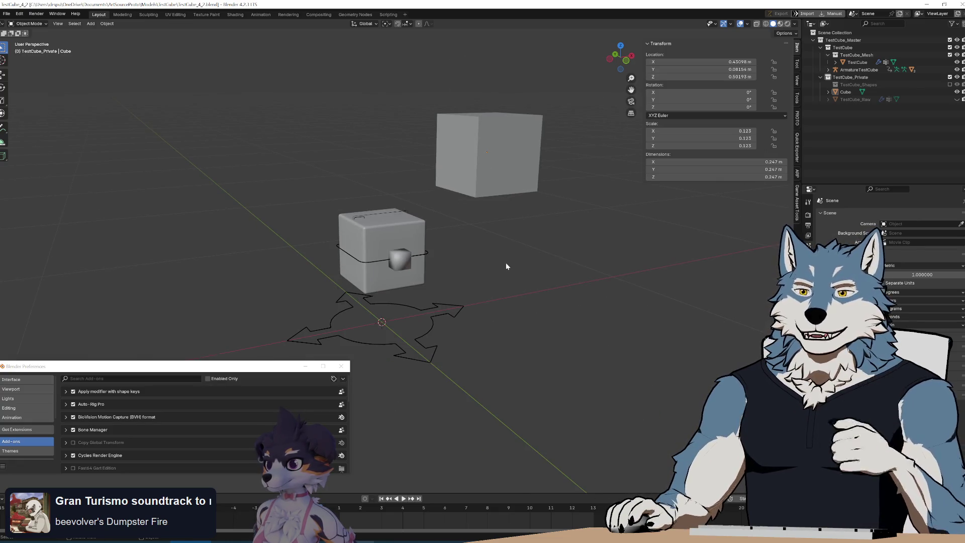
left_click(501, 179)
key("s")
left_click(495, 179)
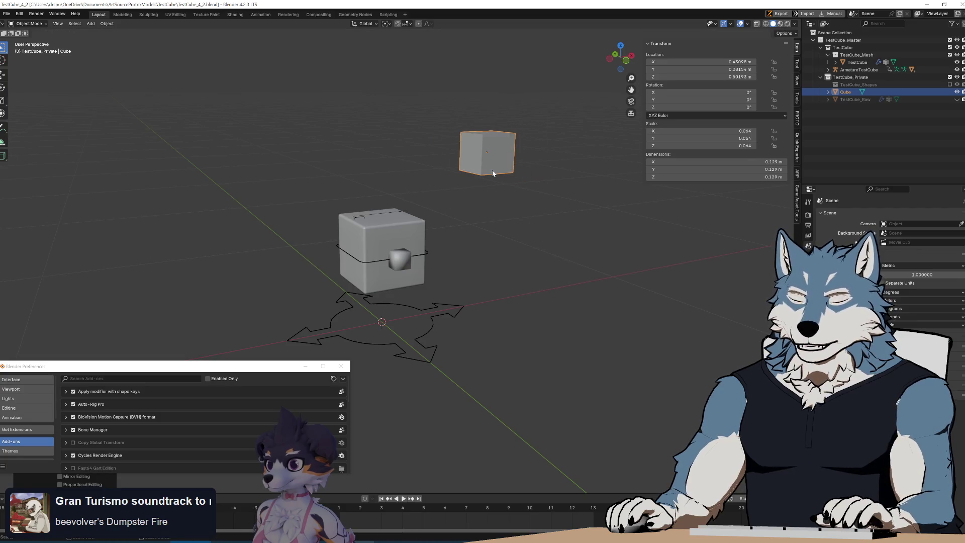
key("ctrl+a")
left_click(484, 179)
mouse_move(573, 230)
middle_mouse_down()
mouse_move(498, 242)
mouse_move(524, 239)
mouse_move(509, 233)
middle_mouse_up()
mouse_move(300, 132)
left_mouse_down()
mouse_move(561, 371)
mouse_move(500, 329)
left_mouse_up()
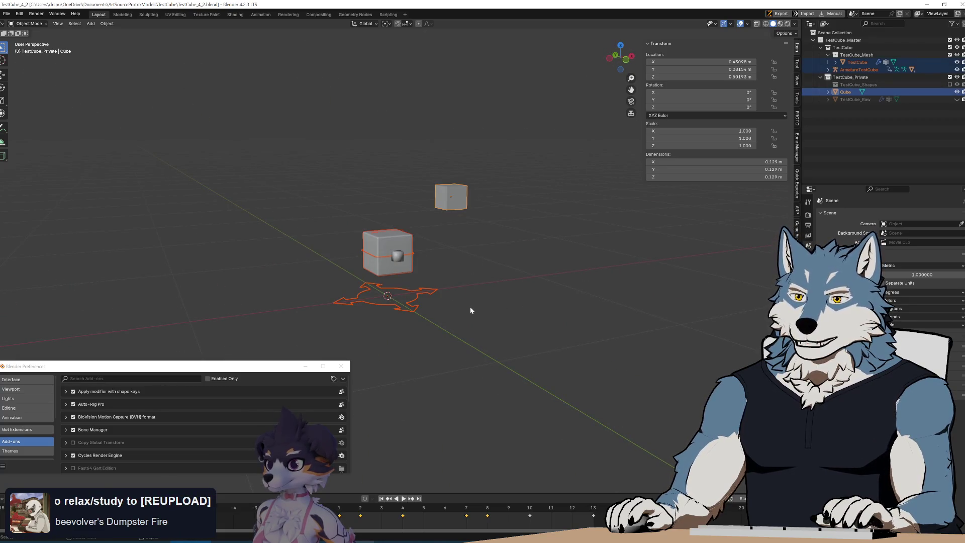
Rotate the ArmatureTestCube to -90° on the X axis
scroll(469, 306, "up", 1)
left_click(441, 315)
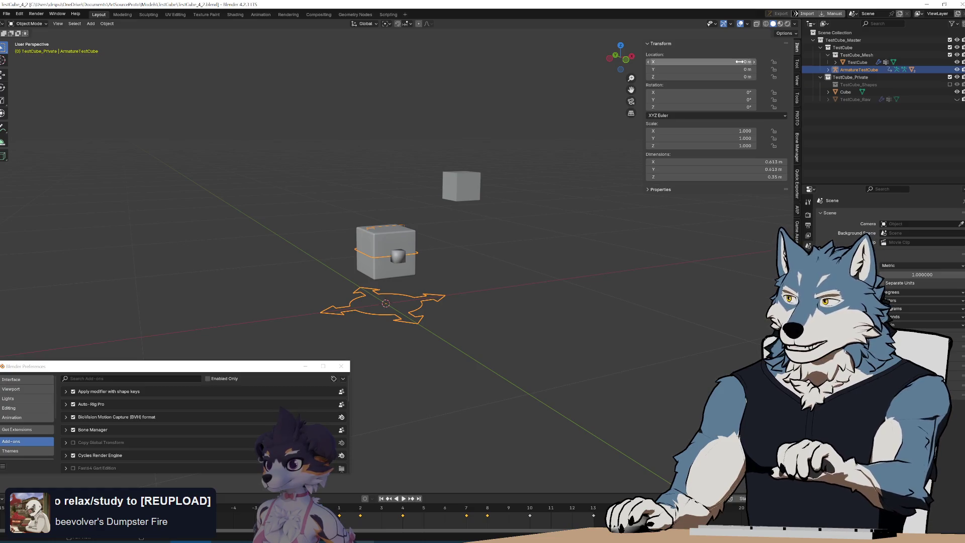
key("g")
key("Escape")
left_click_drag(704, 93, 668, 92)
type("-90")
key("Return")
mouse_move(599, 288)
middle_mouse_down()
mouse_move(481, 291)
mouse_move(406, 155)
middle_mouse_up()
Select the small cube, isolate it in local view and enter Edit Mode
left_click(407, 157)
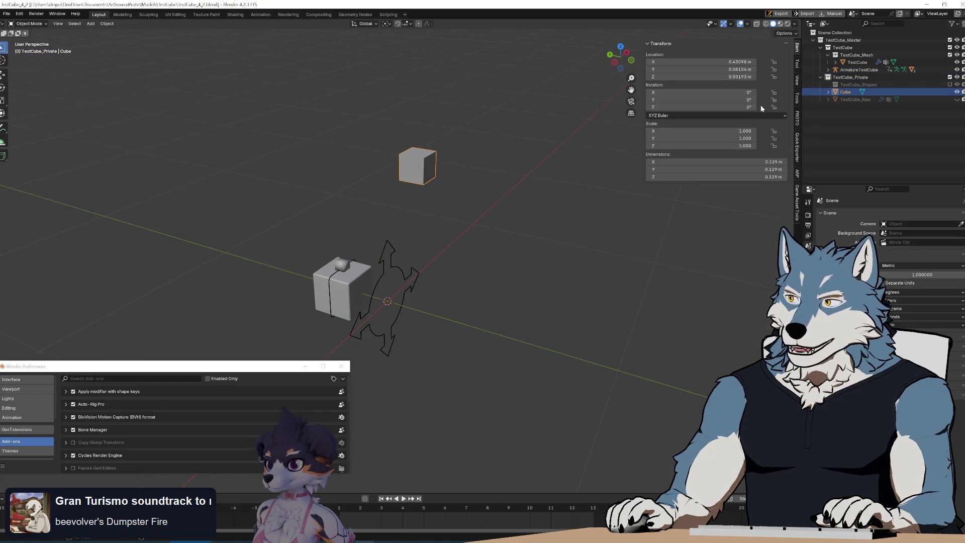
middle_click_drag(442, 187, 495, 154)
key("KP_Divide")
key("Tab")
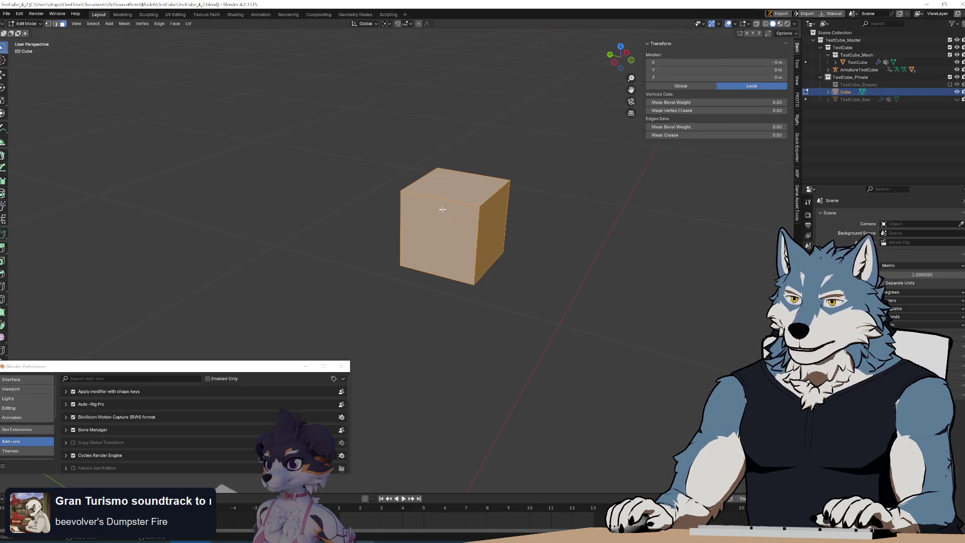
Scale the cube's top face to a single point to form a pyramid, then leave local view
middle_click_drag(494, 297, 404, 225)
left_click(398, 215)
key("s")
left_click(497, 263)
key("Tab")
middle_click_drag(497, 263, 480, 253)
key("KP_Divide")
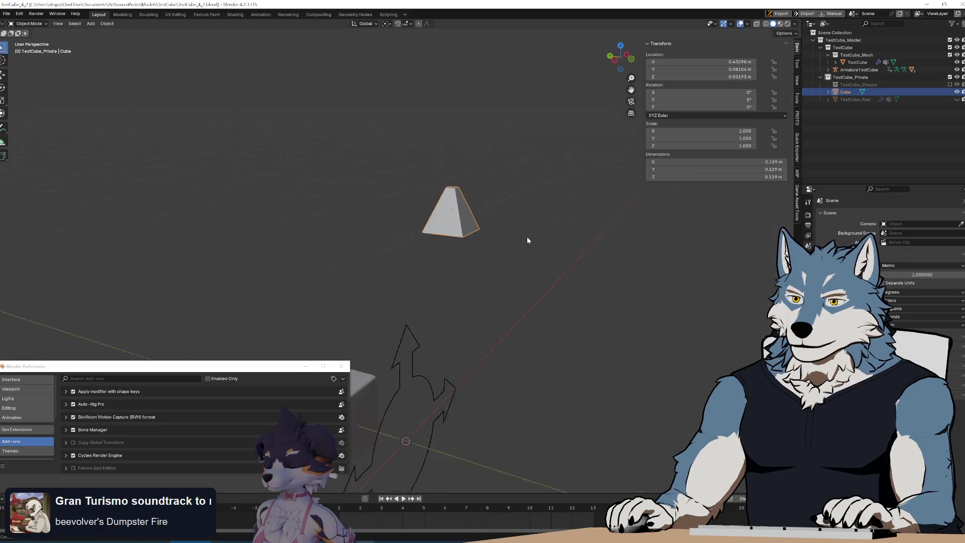
Set the pyramid's X rotation to -90° and check the tilt from several angles
left_click(734, 95)
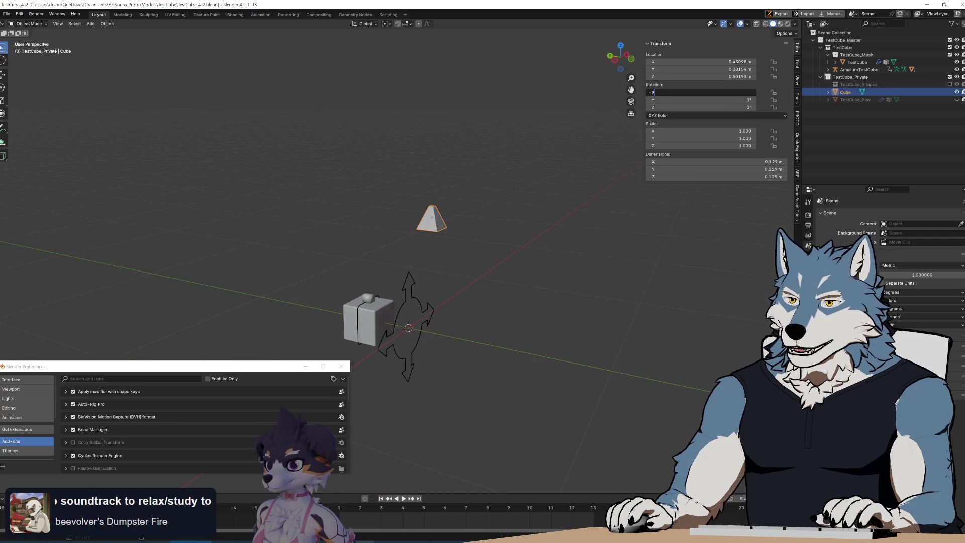
type("0")
key("Return")
mouse_move(481, 278)
middle_mouse_down()
mouse_move(552, 264)
mouse_move(529, 261)
mouse_move(506, 241)
mouse_move(571, 234)
mouse_move(345, 206)
middle_mouse_up()
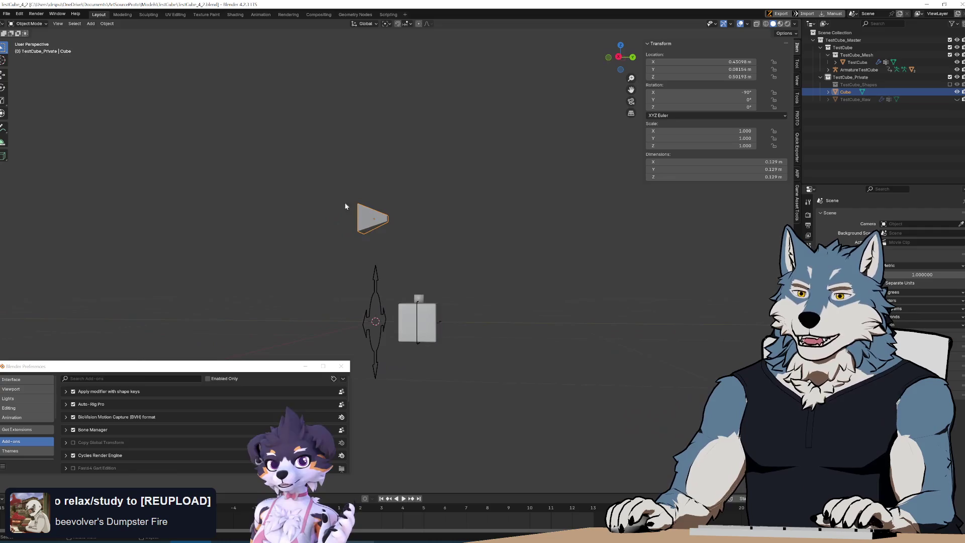
mouse_move(381, 282)
middle_mouse_down()
mouse_move(483, 242)
mouse_move(527, 261)
middle_mouse_up()
key("Tab")
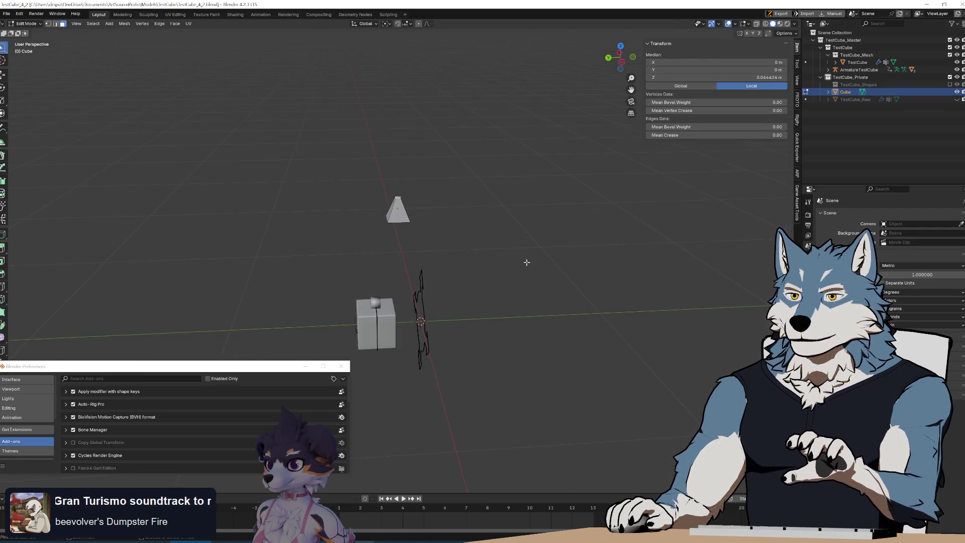
key("Tab")
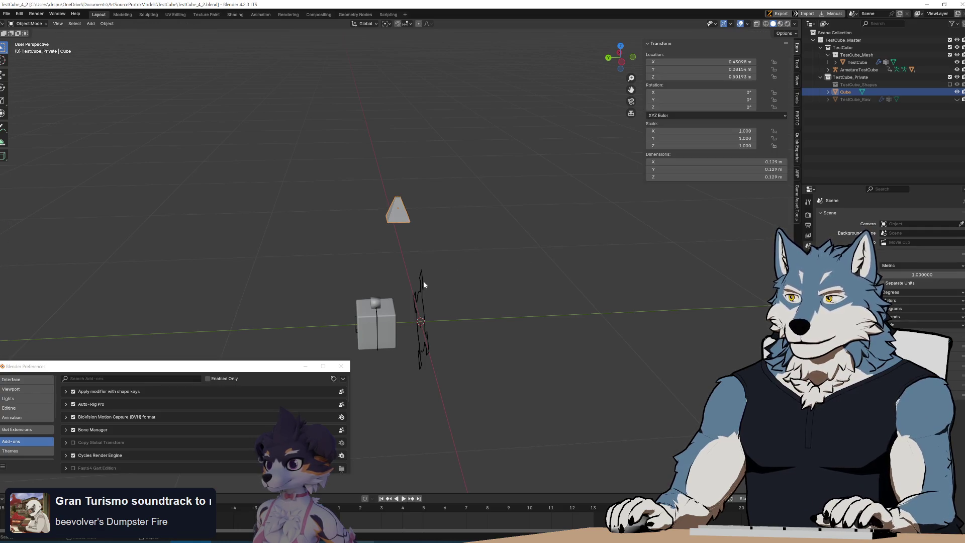
Set the armature's X rotation so it lies flat
left_click(423, 282)
key("Return")
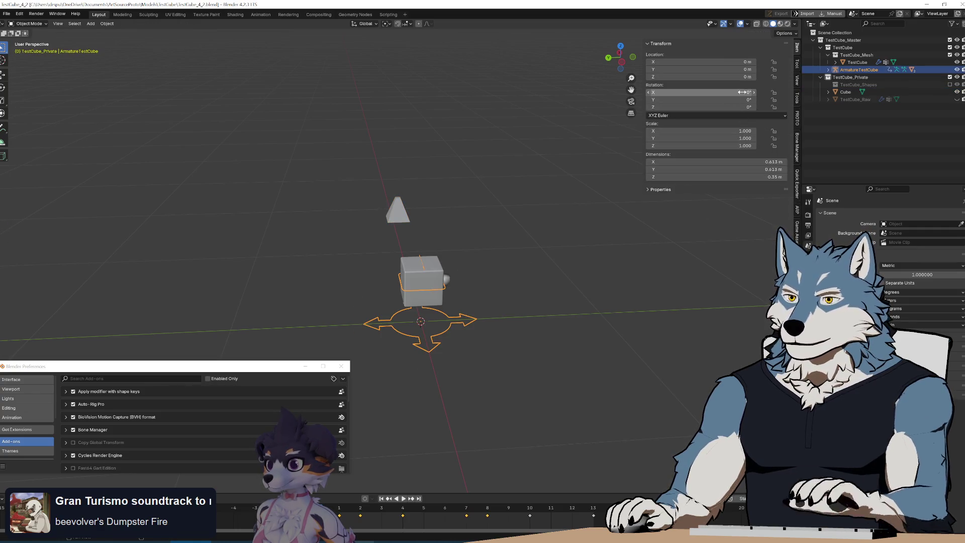
left_click(507, 249)
mouse_move(507, 249)
middle_mouse_down()
mouse_move(506, 274)
mouse_move(516, 255)
mouse_move(487, 261)
mouse_move(523, 257)
mouse_move(503, 261)
mouse_move(509, 255)
middle_mouse_up()
Select all objects and rotate them together around the 3D cursor pivot
key("a")
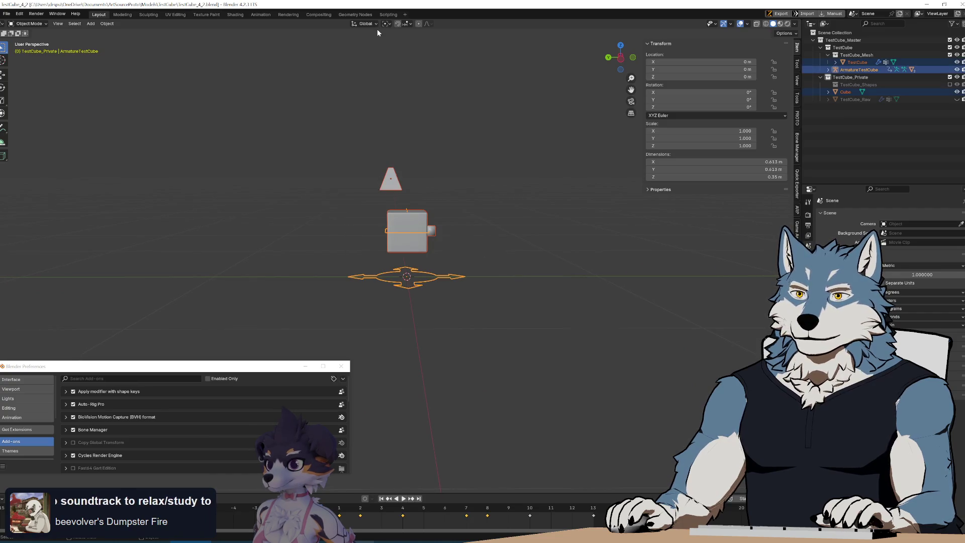
left_click(387, 23)
left_click(404, 51)
mouse_move(550, 287)
middle_mouse_down("alt")
mouse_move(463, 279)
mouse_move(597, 327)
middle_mouse_up("alt")
key("r")
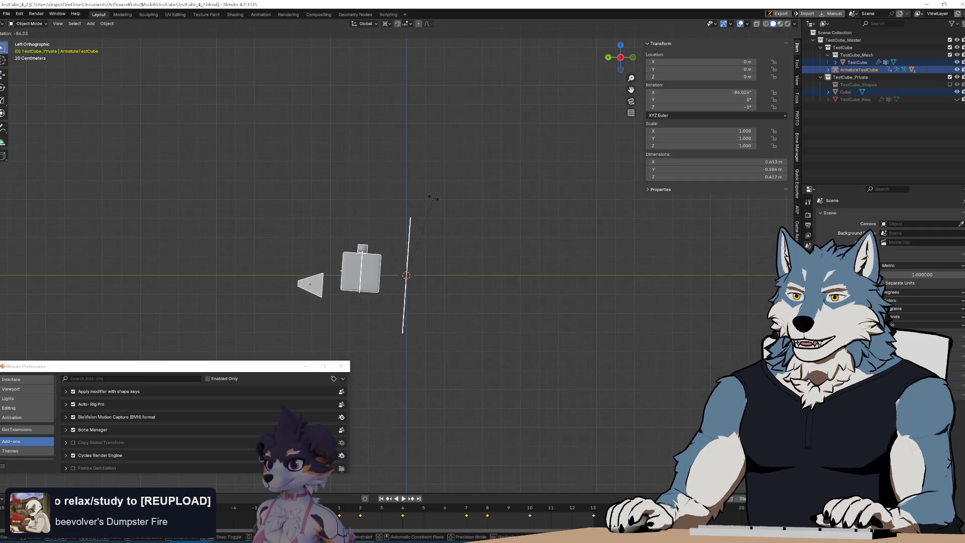
left_click(427, 197)
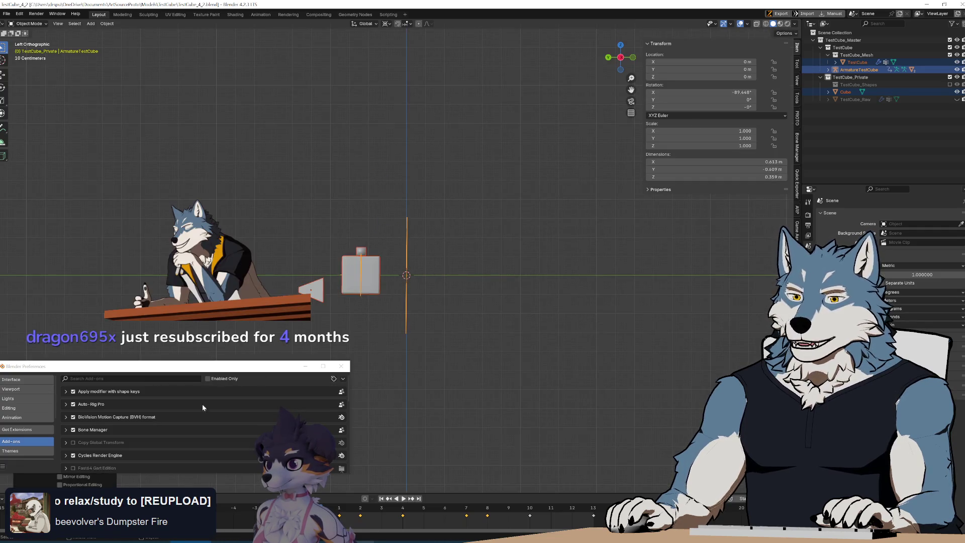
Close the Preferences window and set the rotation angle to exactly -90°
left_click_drag(202, 366, 203, 311)
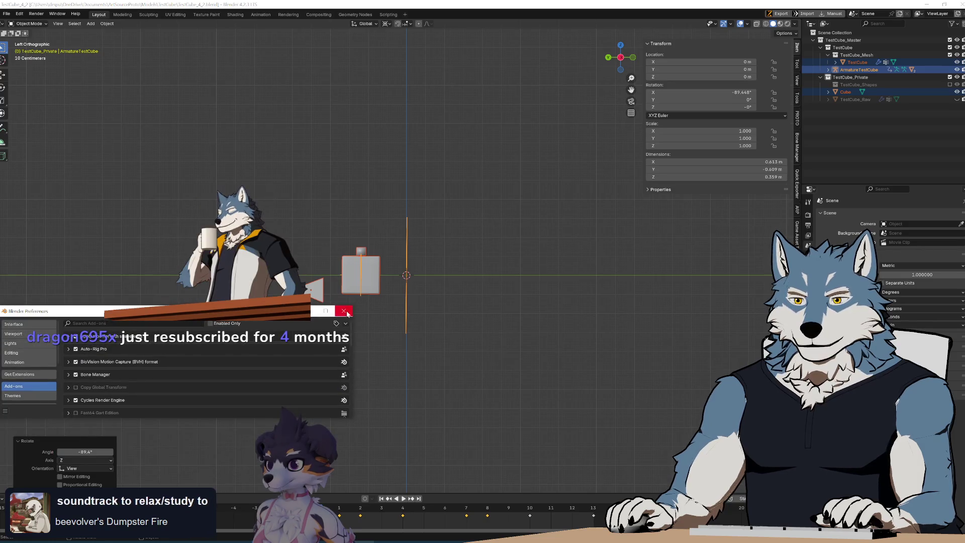
left_click(344, 311)
left_click(96, 452)
type("-90")
key("Return")
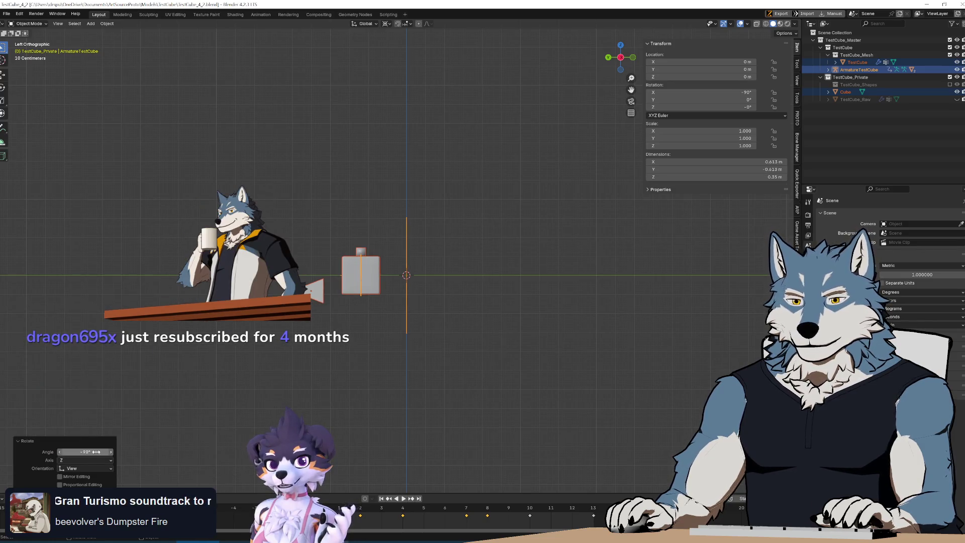
left_click(415, 327)
middle_click_drag(415, 327, 427, 243)
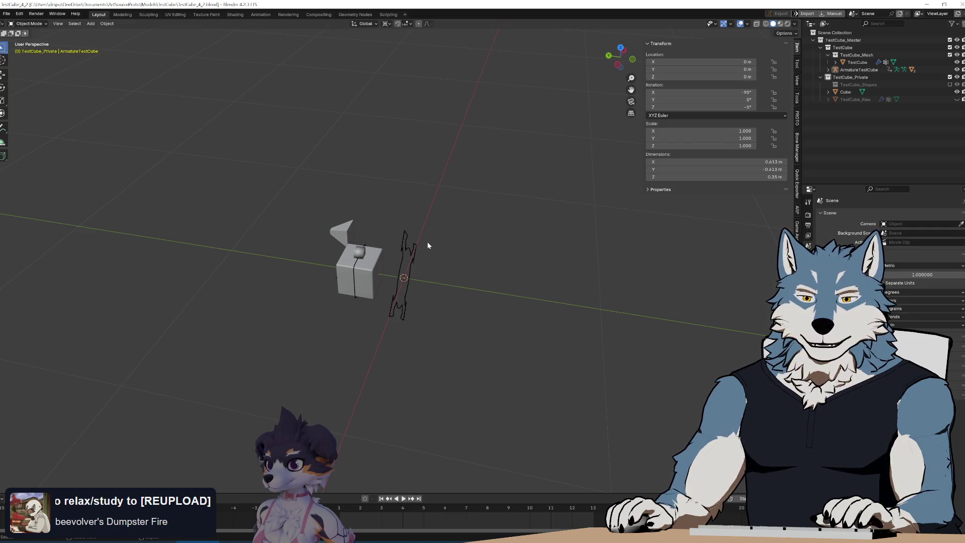
Inspect the rotated rig and select only the pyramid marker
mouse_move(417, 272)
middle_mouse_down()
mouse_move(499, 240)
mouse_move(491, 252)
mouse_move(523, 262)
mouse_move(525, 298)
mouse_move(556, 332)
mouse_move(650, 315)
mouse_move(689, 280)
middle_mouse_up()
middle_click_drag(504, 252, 463, 276)
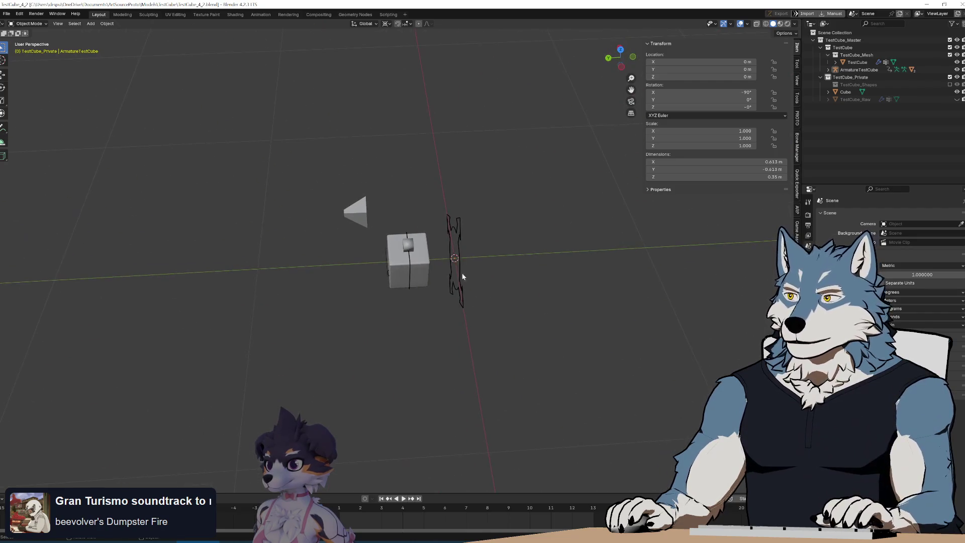
left_click(845, 92)
mouse_move(455, 241)
middle_mouse_down()
mouse_move(471, 220)
mouse_move(461, 233)
mouse_move(517, 201)
mouse_move(449, 221)
mouse_move(447, 254)
mouse_move(520, 196)
middle_mouse_up()
left_click(457, 258, "shift")
left_click(520, 114)
middle_click_drag(453, 145, 359, 191, "shift")
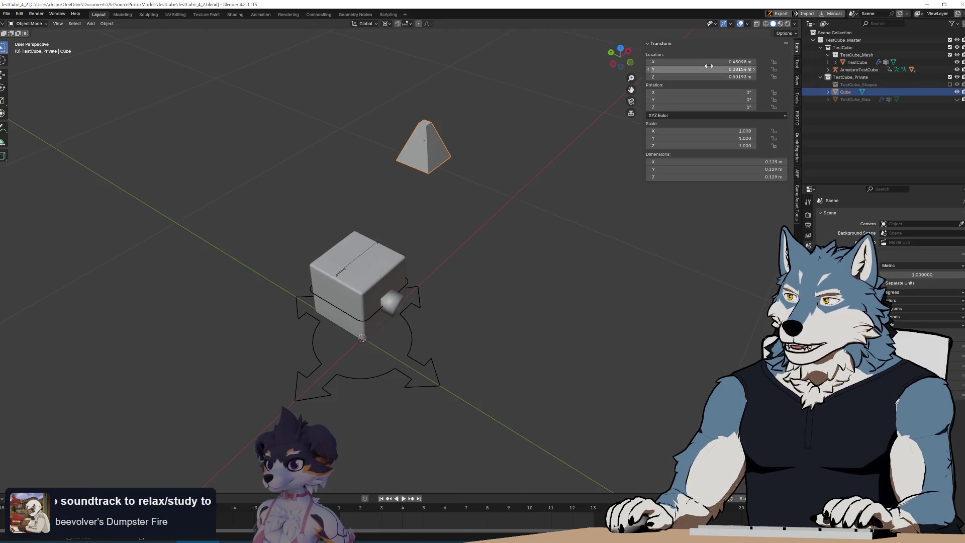
Move the pyramid to X 0.5 m, Y 0 m, Z 0.5 m, then select the cube and armature
key("BackSpace")
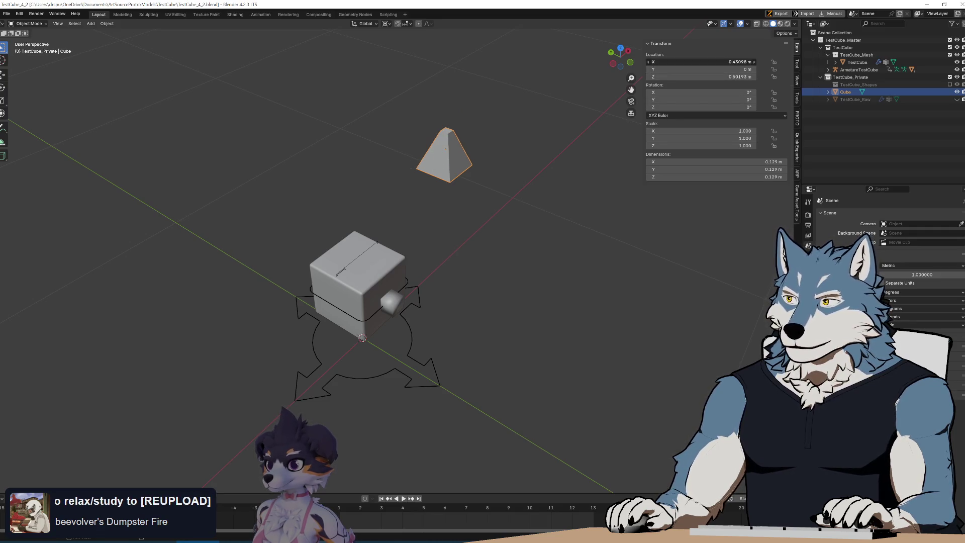
key("Return")
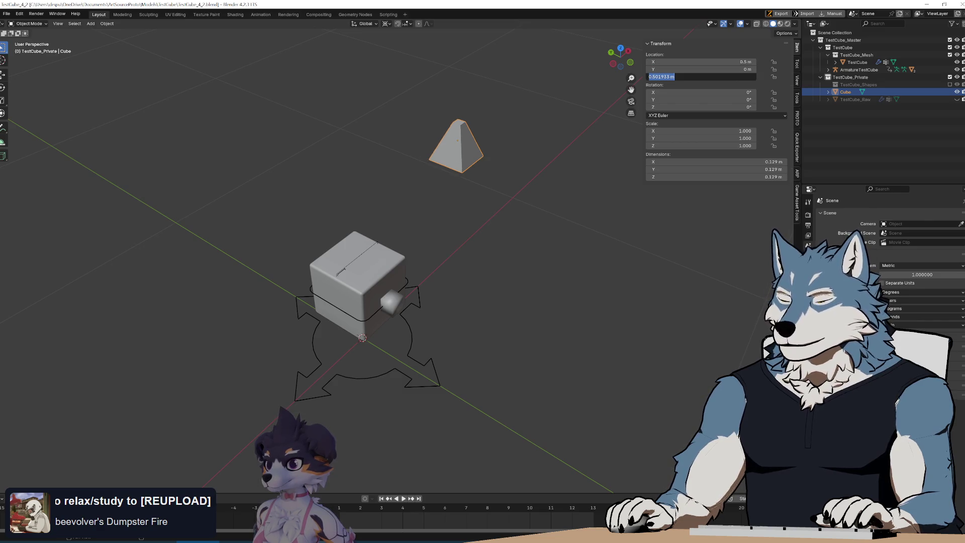
type(".5")
key("Return")
mouse_move(547, 211)
middle_mouse_down()
mouse_move(506, 176)
mouse_move(541, 192)
middle_mouse_up()
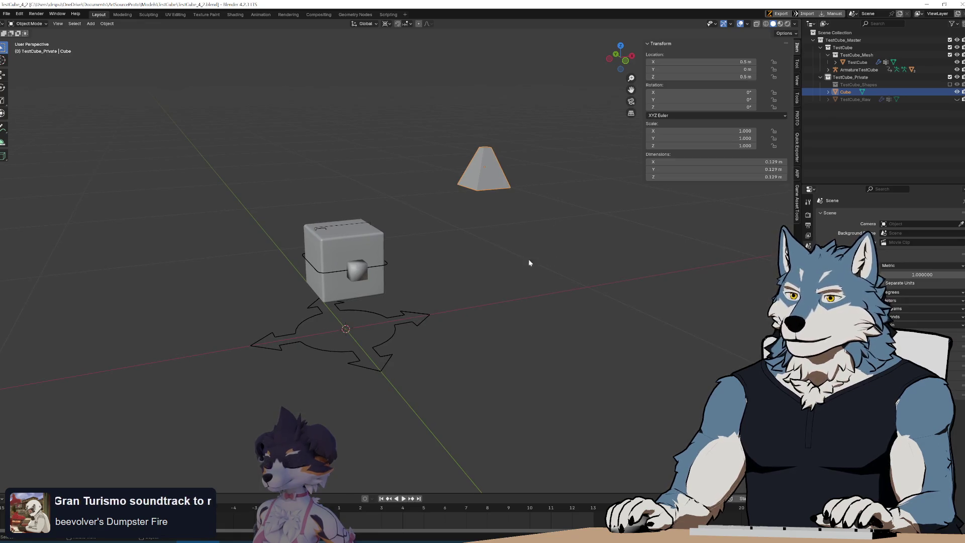
left_click_drag(265, 142, 590, 422)
middle_click_drag(590, 422, 500, 298)
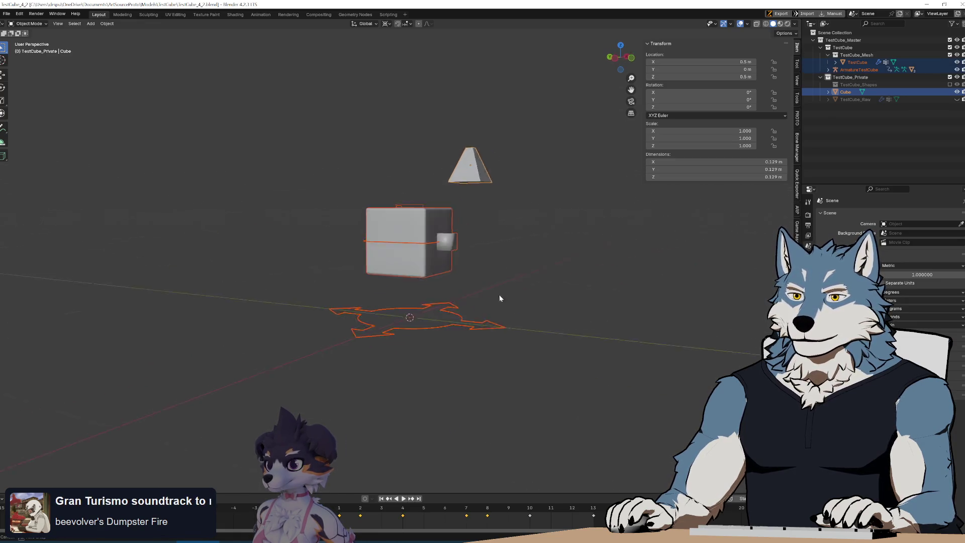
key("ctrl+KP_3")
key("r")
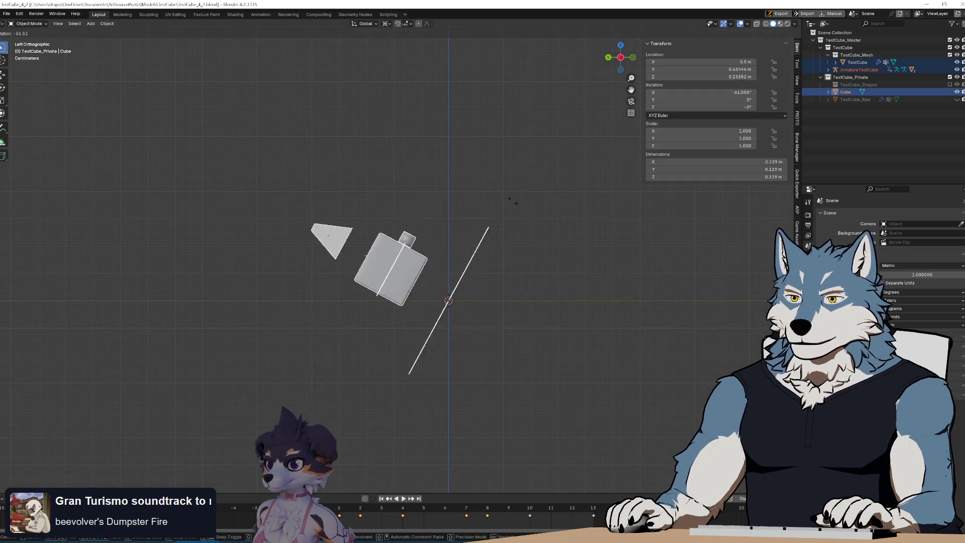
left_click(452, 196)
key("Return")
mouse_move(538, 250)
middle_mouse_down()
mouse_move(461, 265)
mouse_move(429, 295)
mouse_move(443, 314)
mouse_move(430, 304)
mouse_move(433, 248)
mouse_move(480, 264)
middle_mouse_up()
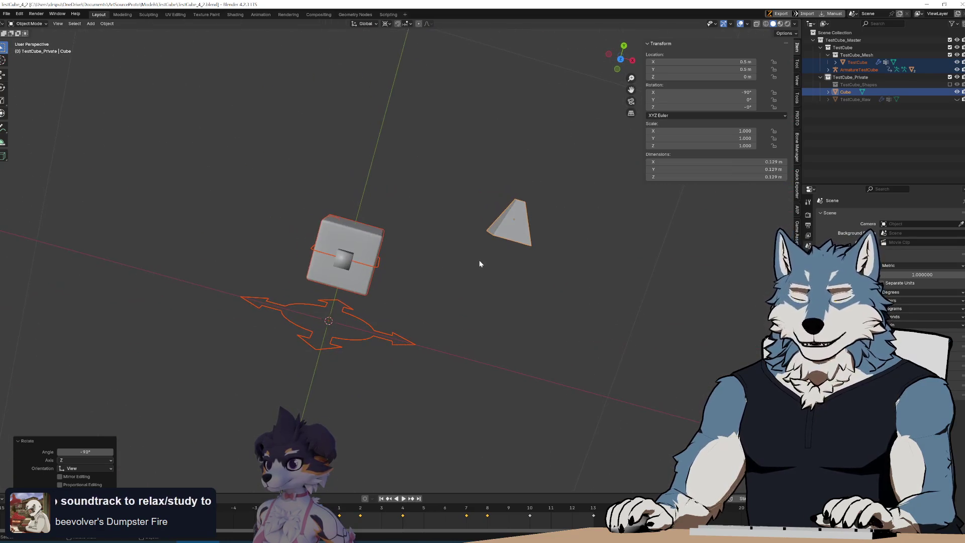
left_click(514, 239)
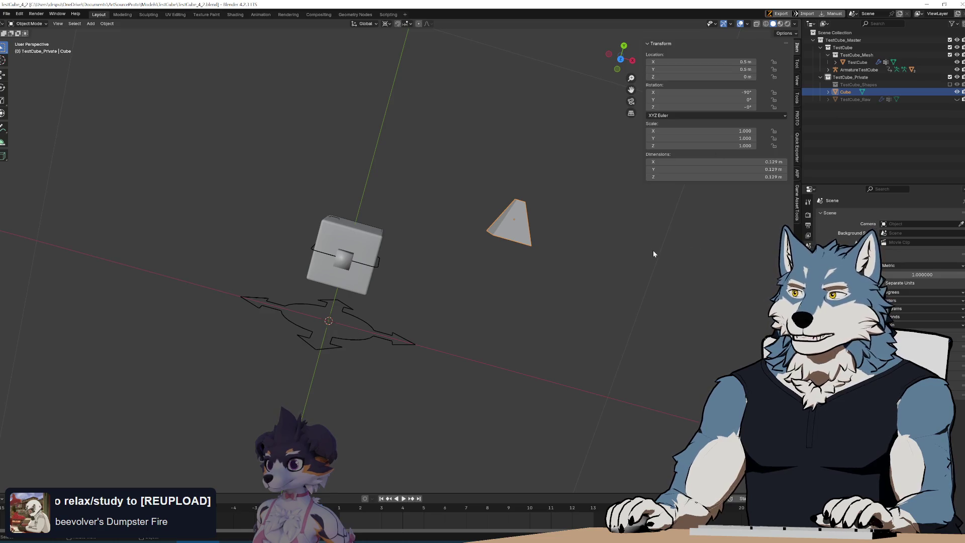
middle_click_drag(558, 251, 543, 250)
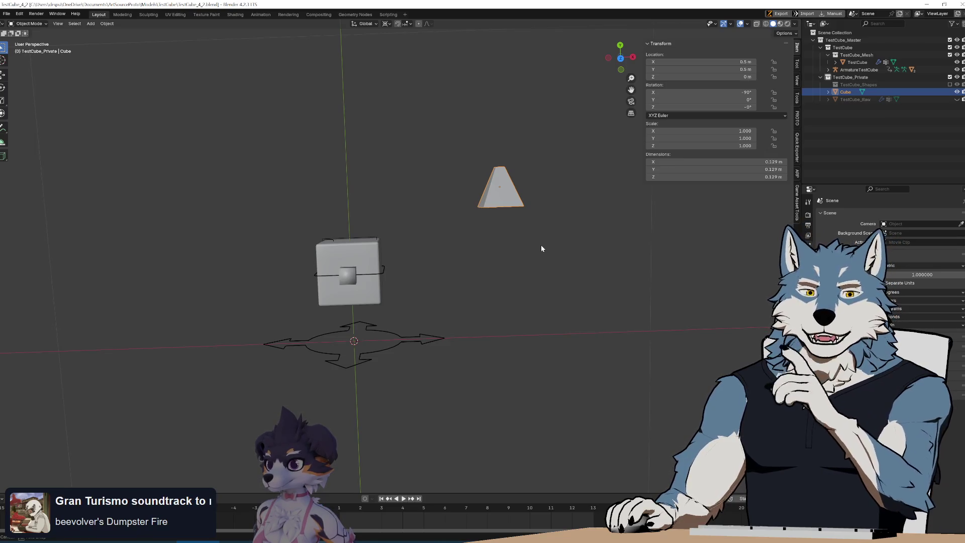
mouse_move(541, 245)
middle_mouse_down()
mouse_move(538, 255)
mouse_move(496, 255)
mouse_move(487, 265)
middle_mouse_up()
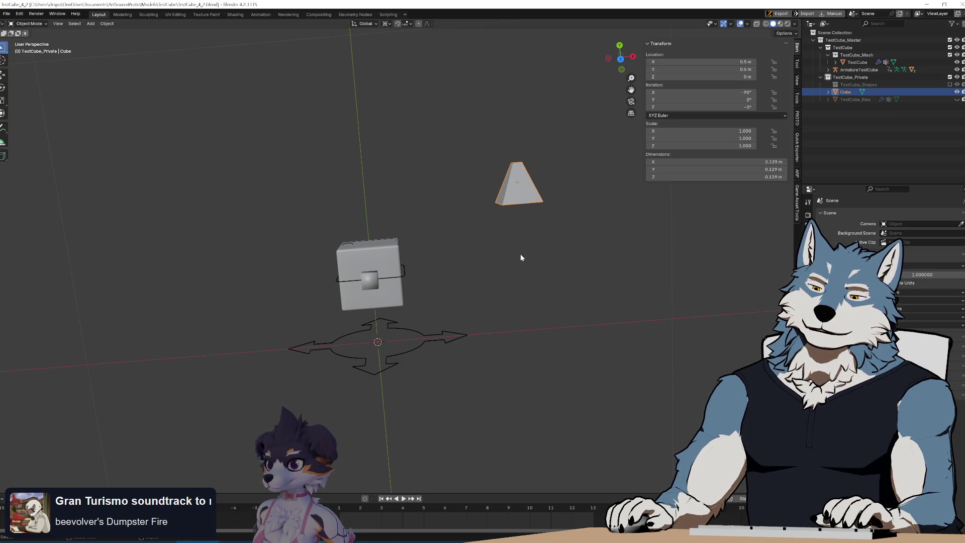
key("ctrl+z")
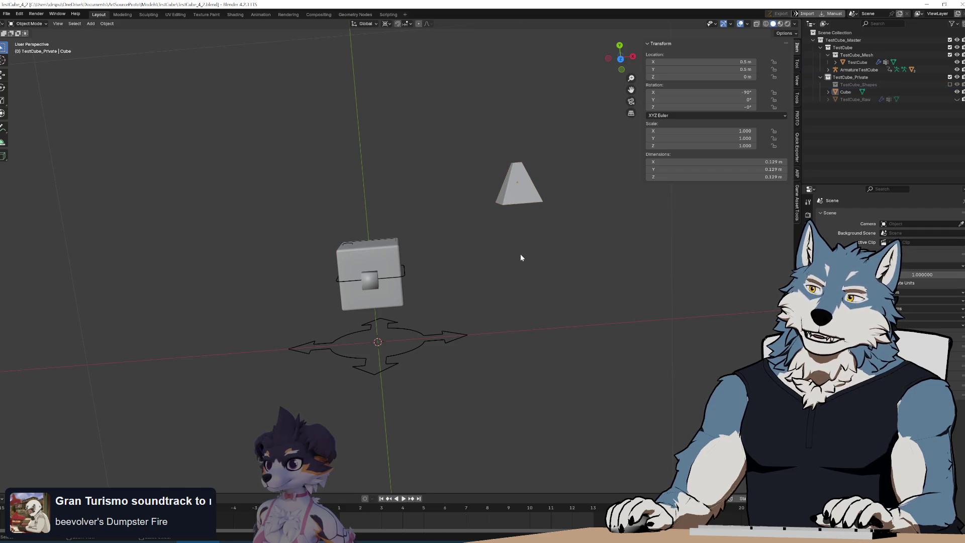
scroll(521, 258, "down", 3)
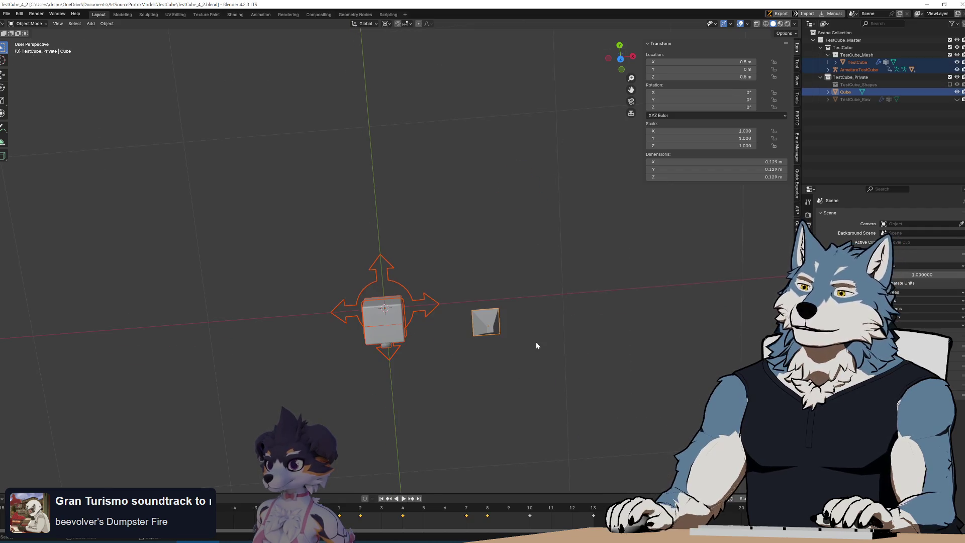